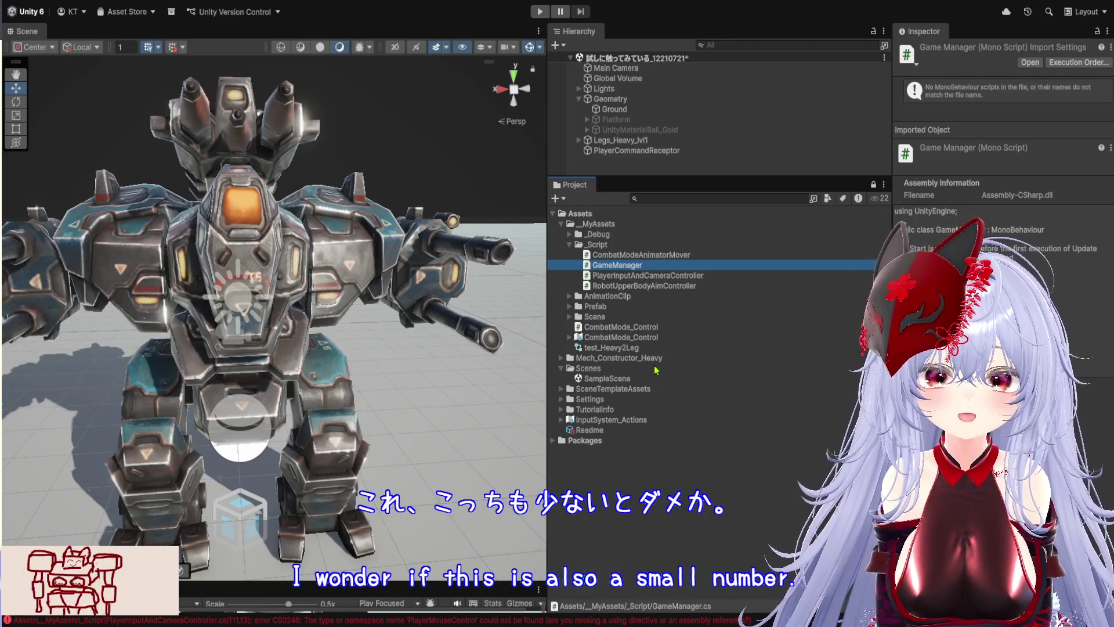
Select the CombatMode_Control script, then its .inputactions asset to show its import settings in the Inspector.
{"action": "left_click", "coordinate": [644, 328]}
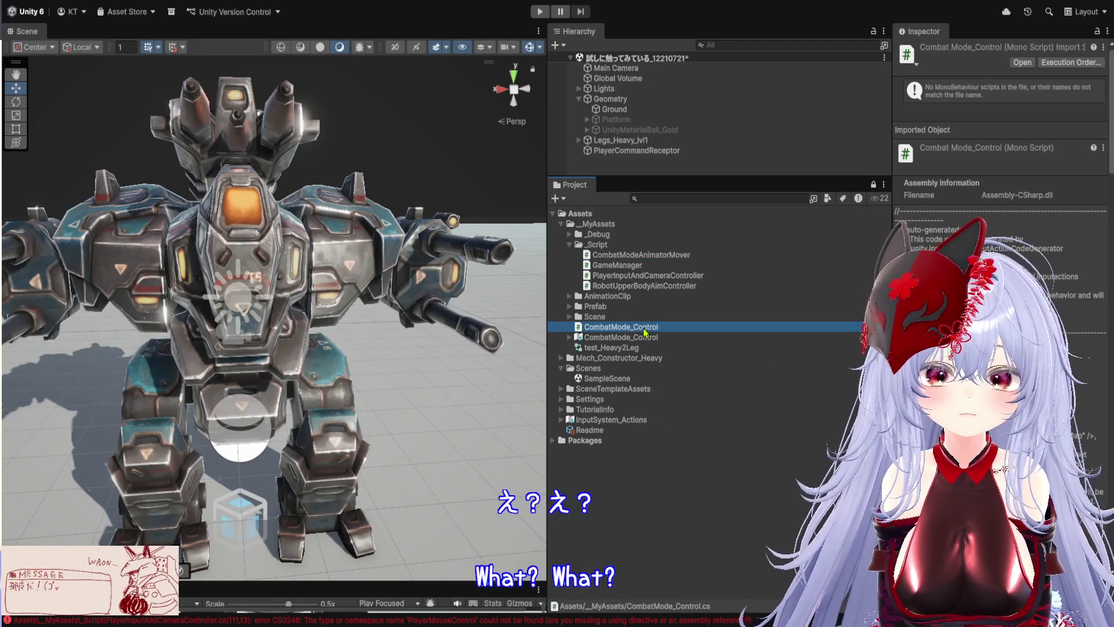
{"action": "left_click", "coordinate": [644, 339]}
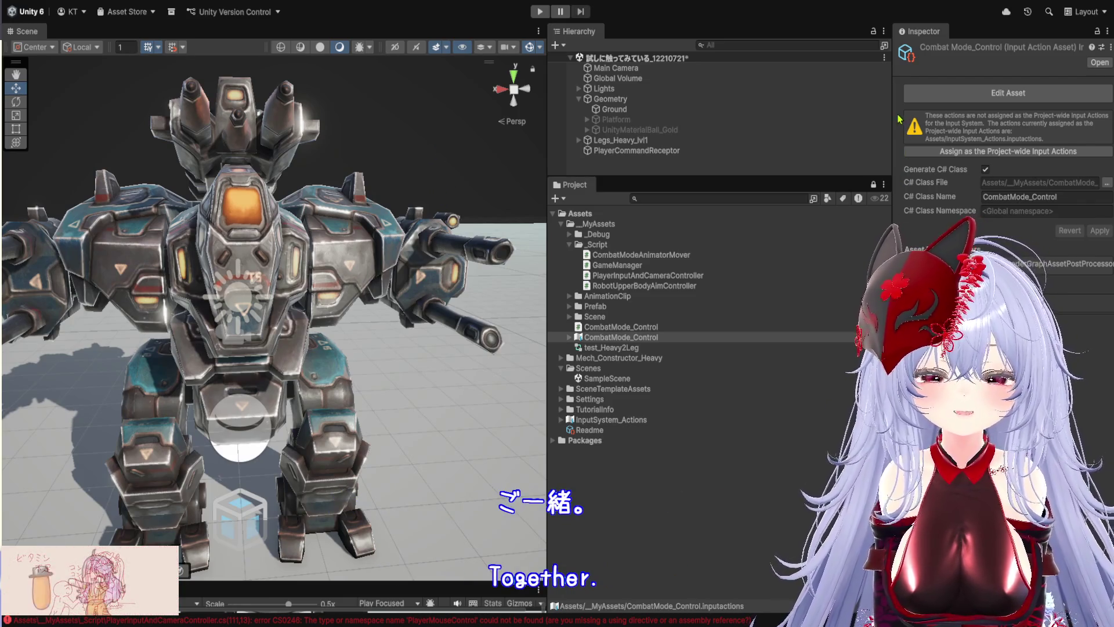
Open the CombatMode_Control input actions asset for editing, then select the Legs_Heavy_lvl1 mech.
{"action": "left_click", "coordinate": [949, 92]}
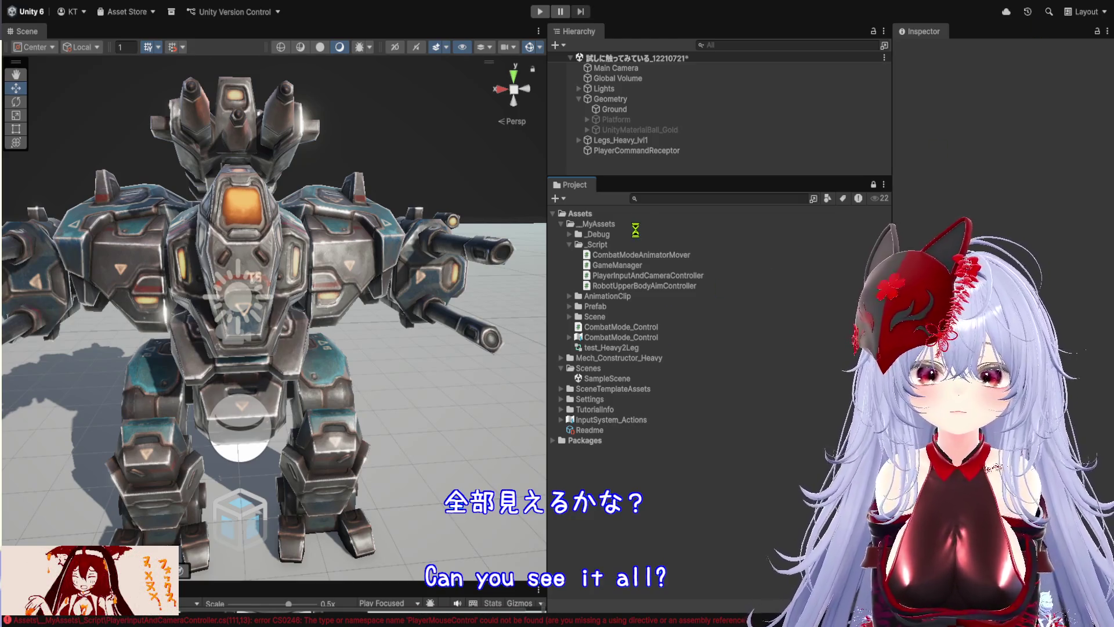
{"action": "left_click", "coordinate": [650, 141]}
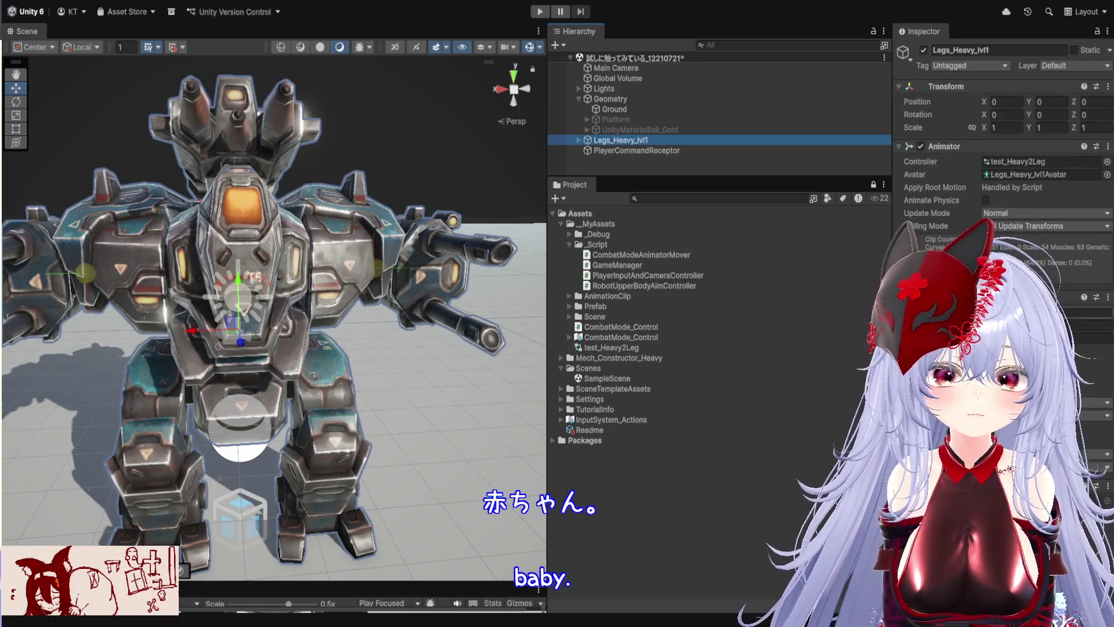
Try adding RobotUpperBodyAimController to Legs_Heavy_lvl1, then undo it with Ctrl+Z.
{"action": "left_click", "coordinate": [975, 146]}
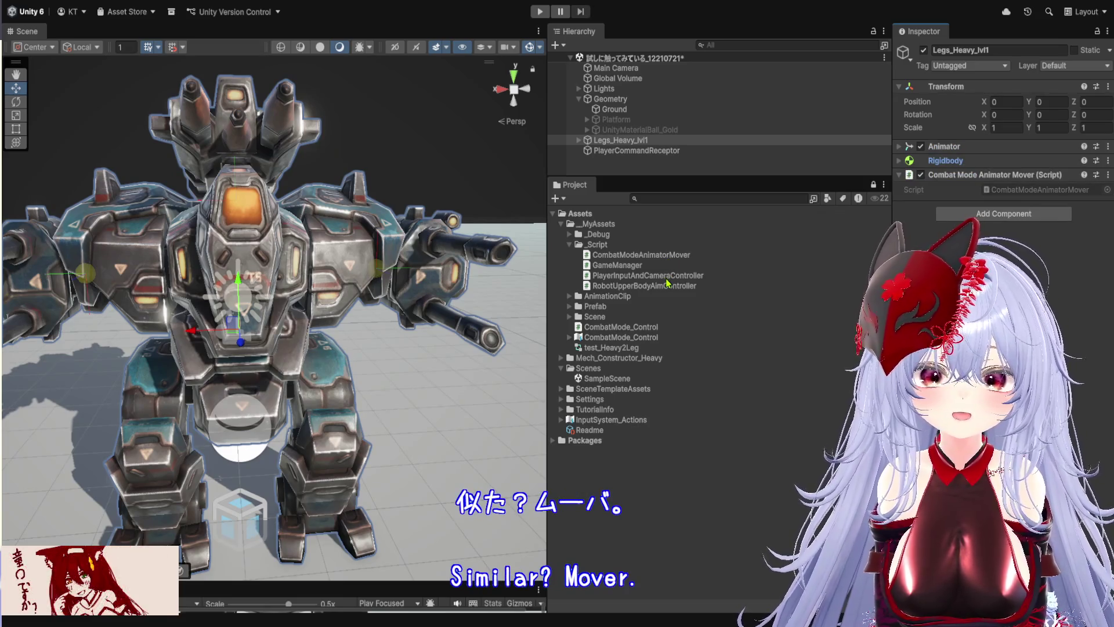
{"action": "mouse_move", "coordinate": [668, 284]}
{"action": "left_mouse_down"}
{"action": "mouse_move", "coordinate": [673, 319]}
{"action": "mouse_move", "coordinate": [998, 243]}
{"action": "left_mouse_up"}
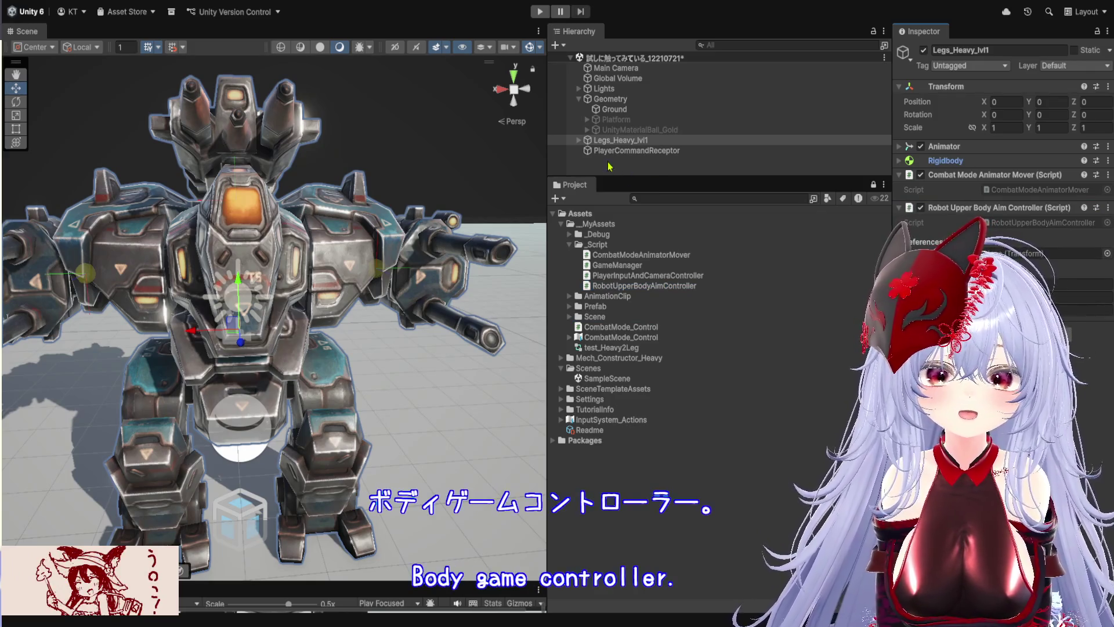
{"action": "left_click", "coordinate": [583, 144]}
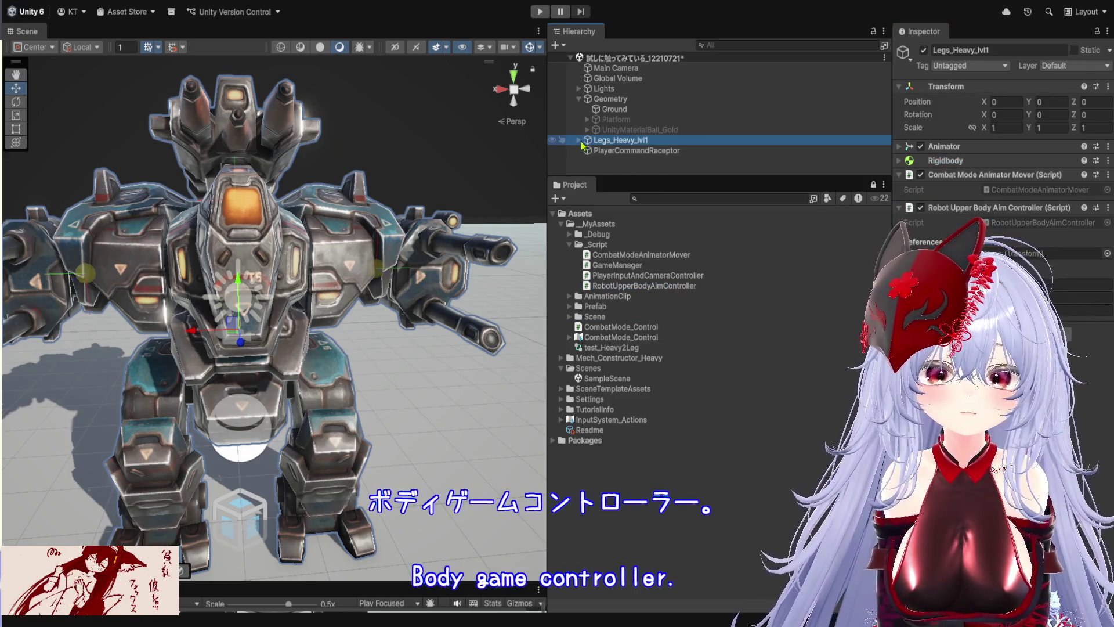
{"action": "left_click", "coordinate": [1002, 248]}
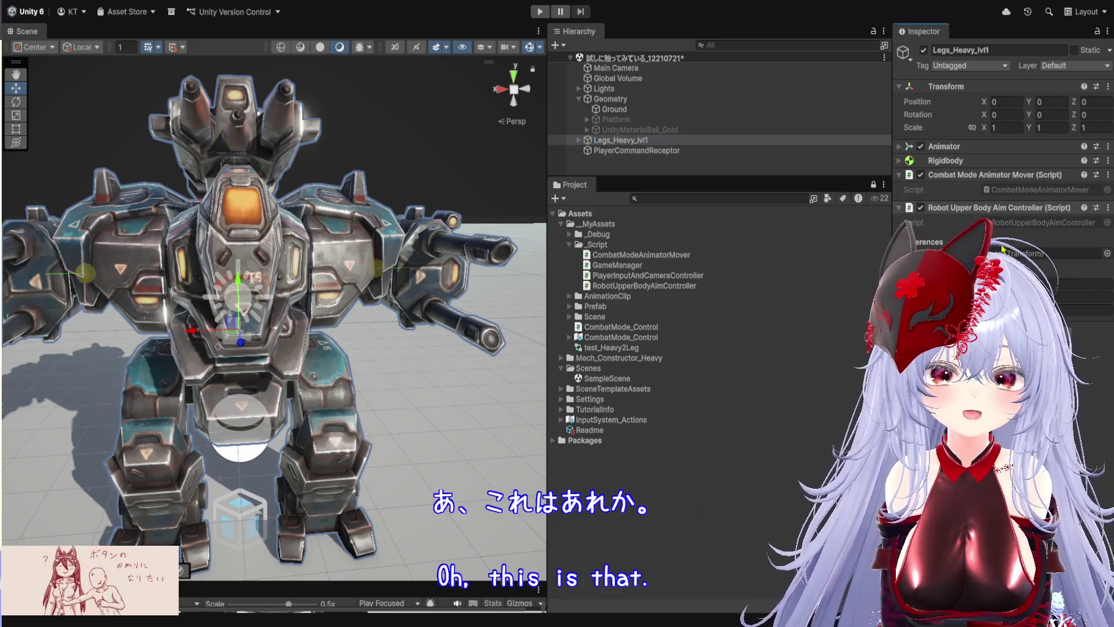
{"action": "key", "text": "ctrl+z"}
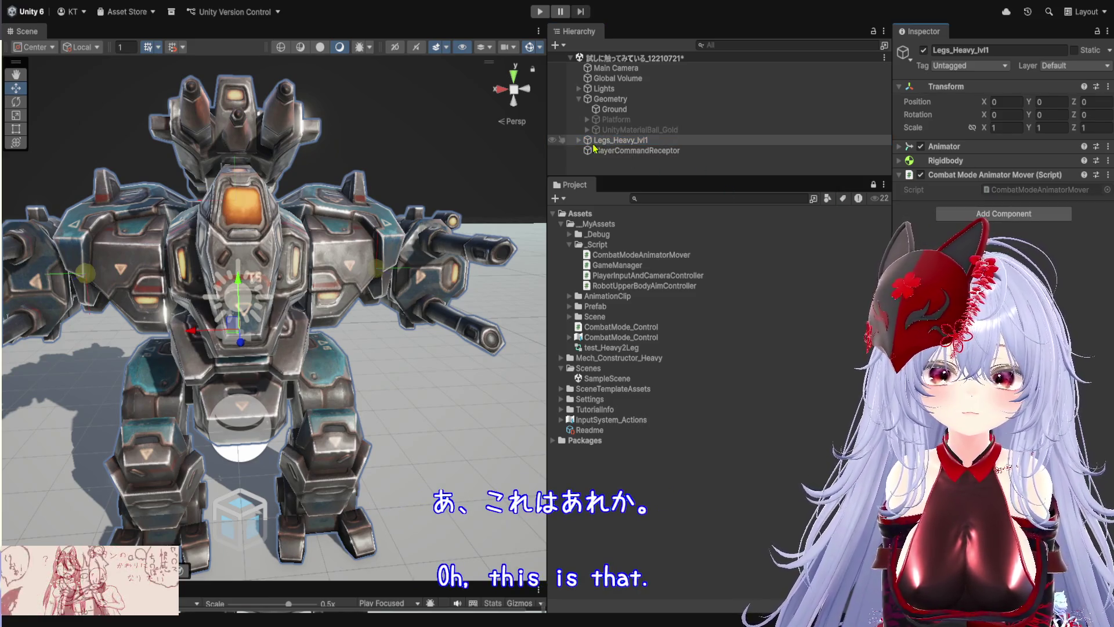
Expand Legs_Heavy_lvl1 in the Hierarchy and select its Mount_top child.
{"action": "left_click", "coordinate": [579, 140]}
{"action": "scroll", "coordinate": [673, 153], "scroll_direction": "down", "scroll_amount": 10}
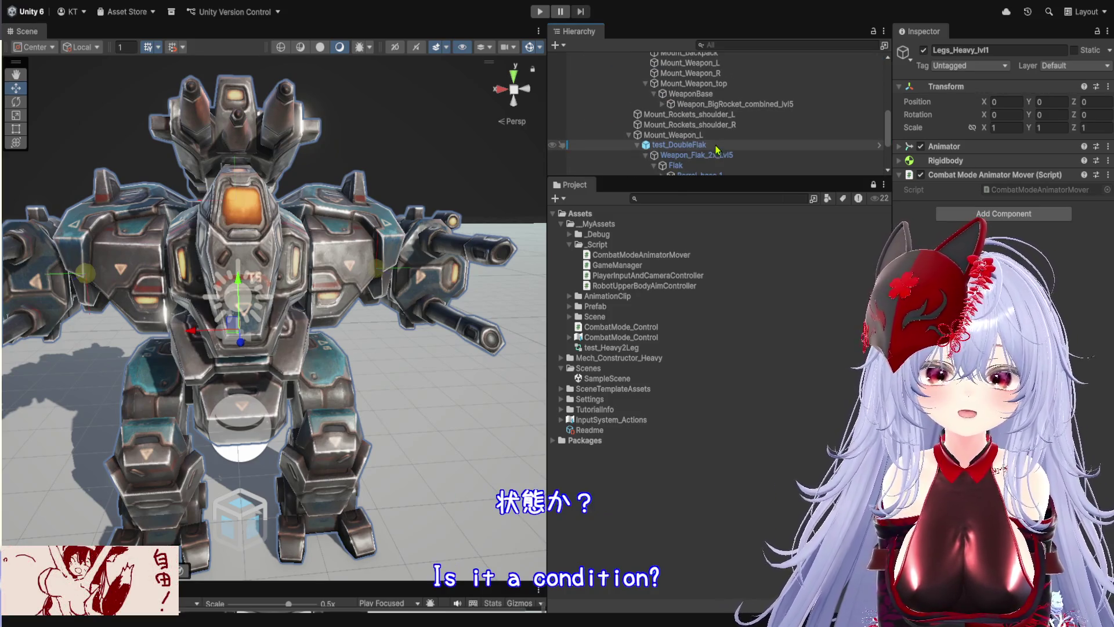
{"action": "scroll", "coordinate": [717, 148], "scroll_direction": "up", "scroll_amount": 5}
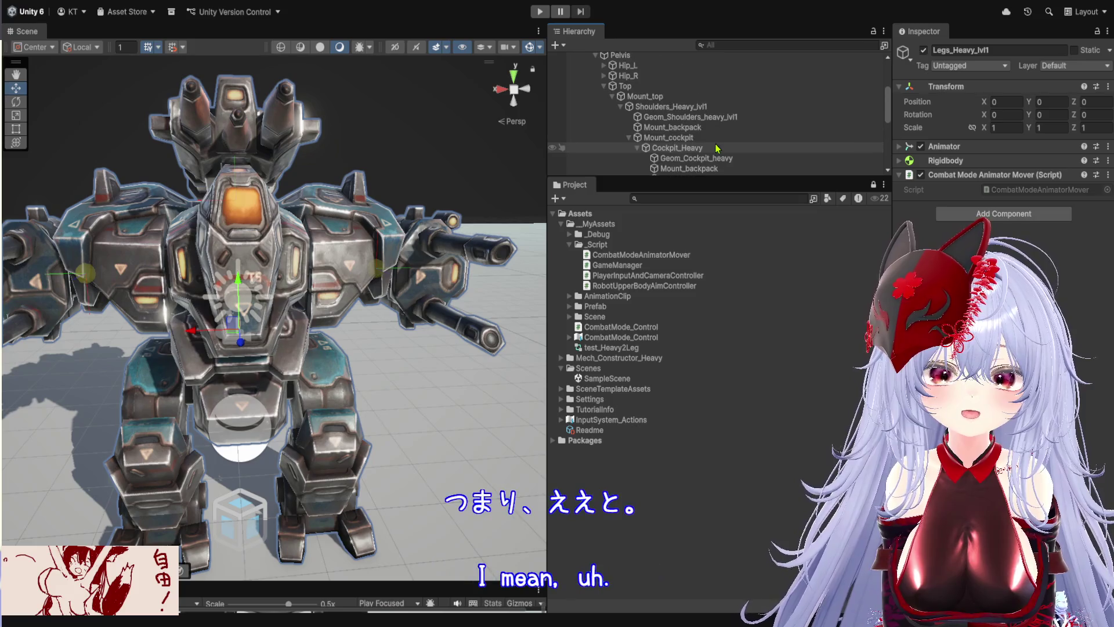
{"action": "left_click", "coordinate": [693, 101]}
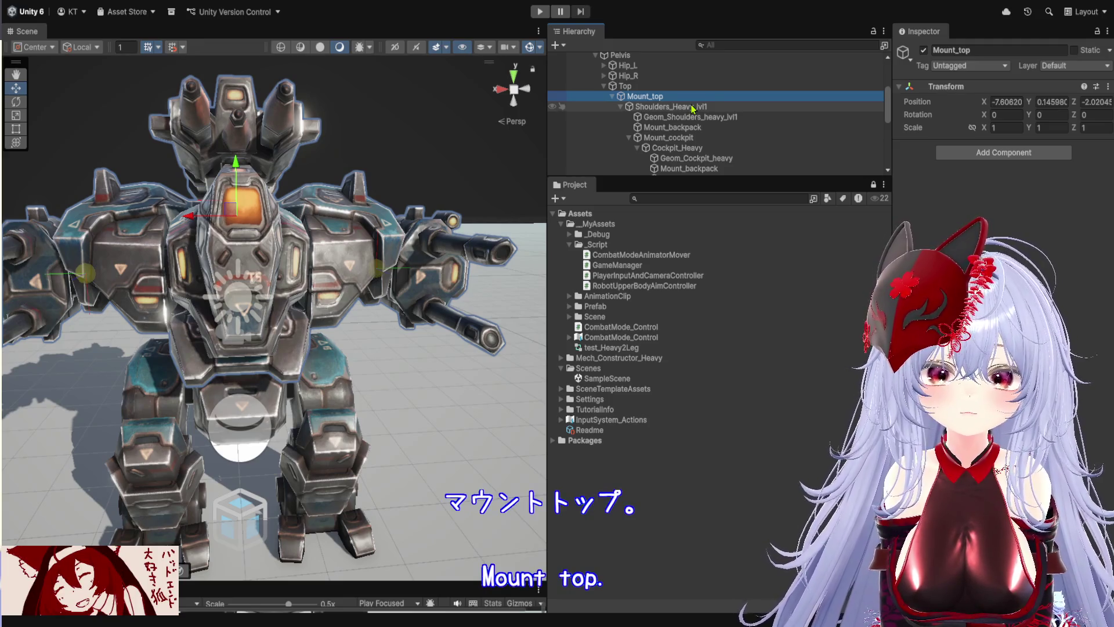
Inspect Shoulders_Heavy_lvl1, Top, Mount_top and Pelvis, framing the mech torso in the Scene view.
{"action": "left_click", "coordinate": [693, 108]}
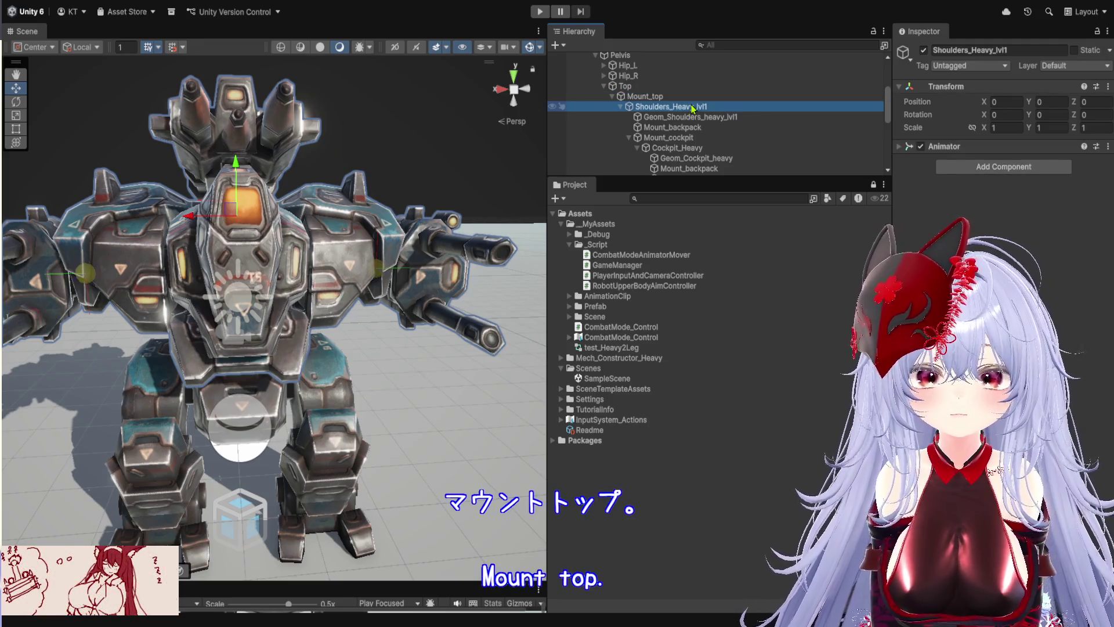
{"action": "left_click", "coordinate": [660, 87]}
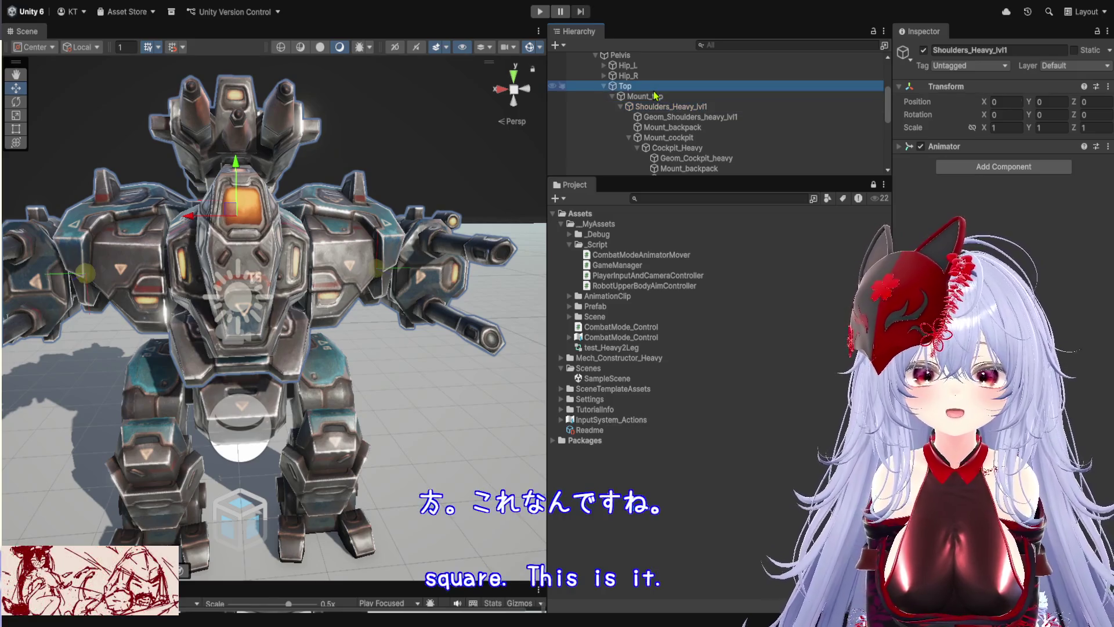
{"action": "left_click", "coordinate": [660, 97]}
{"action": "left_click_drag", "start_coordinate": [388, 418], "coordinate": [387, 221]}
{"action": "scroll", "coordinate": [387, 221], "scroll_direction": "up", "scroll_amount": 10}
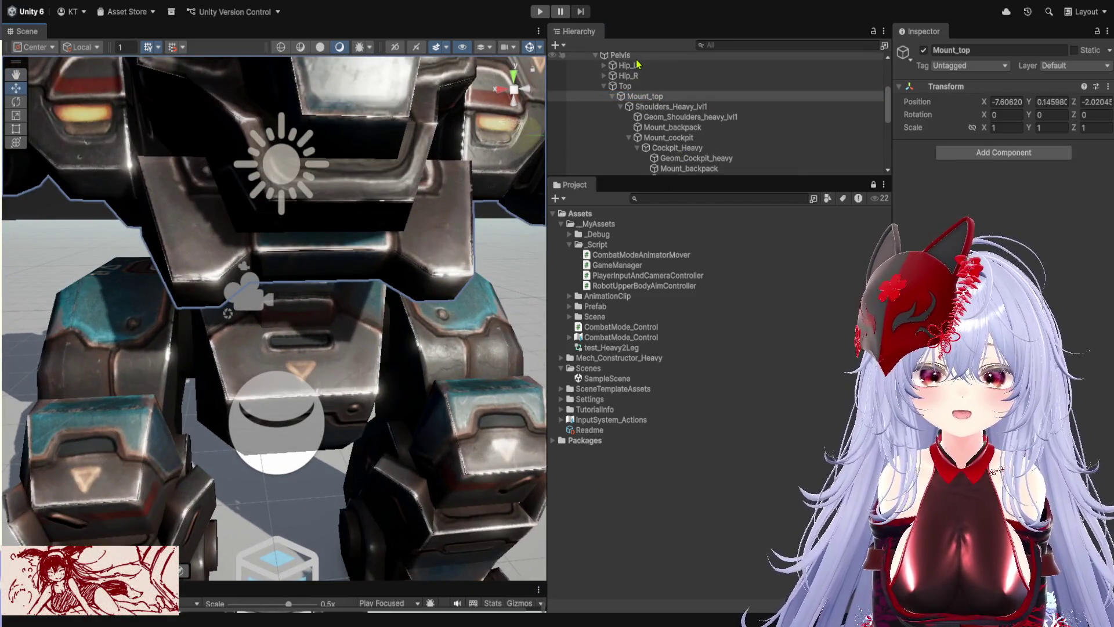
{"action": "left_click", "coordinate": [620, 55]}
{"action": "key", "text": "f"}
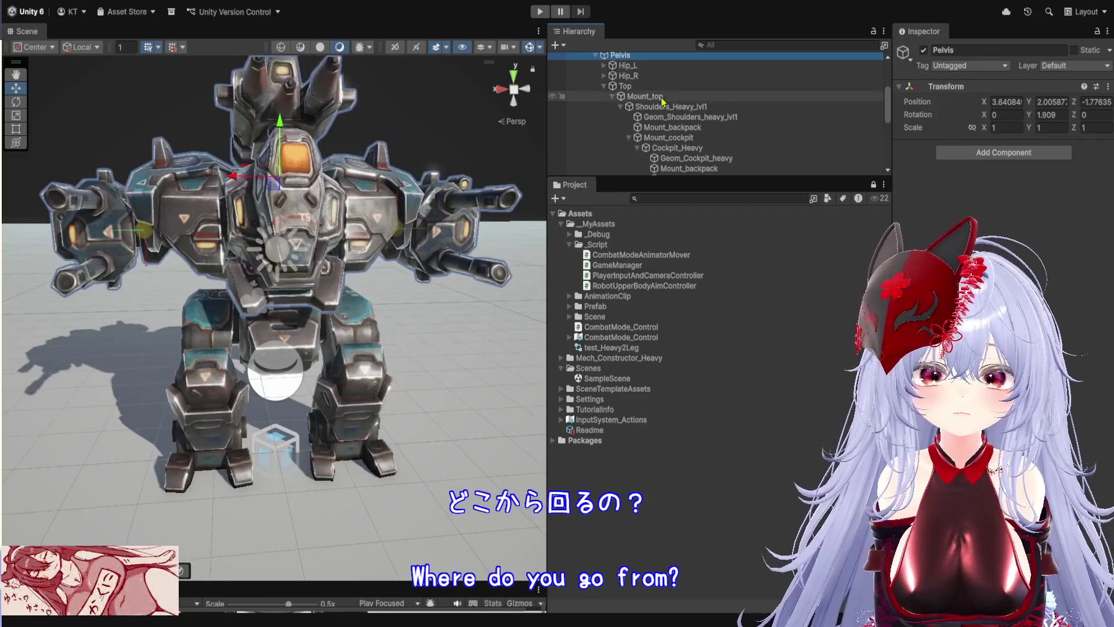
Inspect HIPS and the Legs_Heavy_lvl1 root's Animator, Rigidbody and Combat Mode Animator Mover components.
{"action": "scroll", "coordinate": [649, 116], "scroll_direction": "up", "scroll_amount": 5}
{"action": "left_click", "coordinate": [649, 123]}
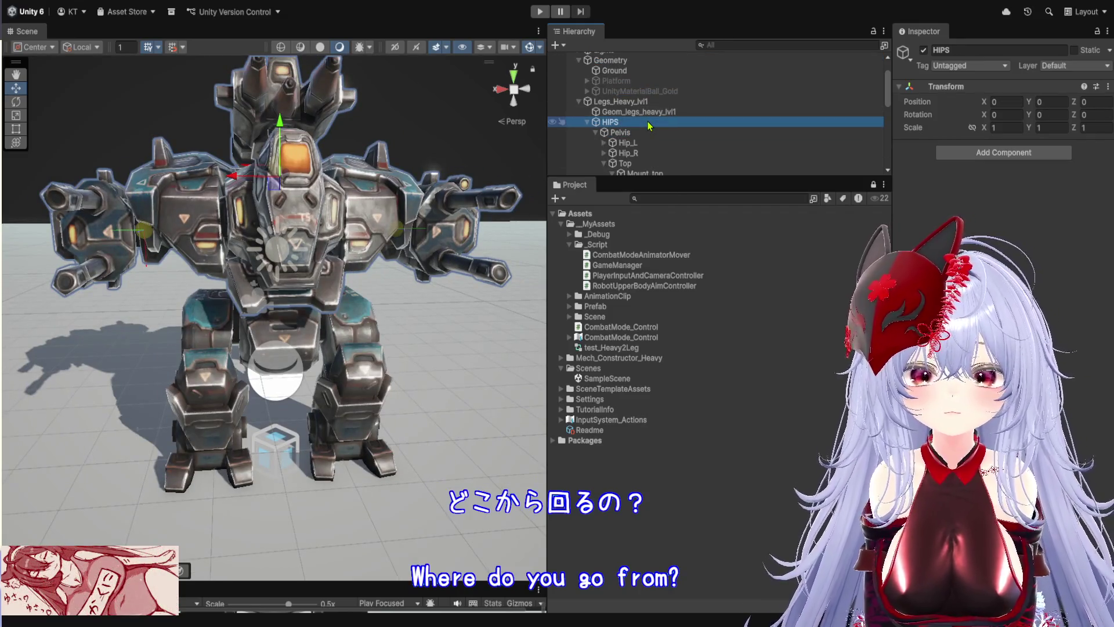
{"action": "scroll", "coordinate": [649, 124], "scroll_direction": "up", "scroll_amount": 3}
{"action": "left_click", "coordinate": [651, 140]}
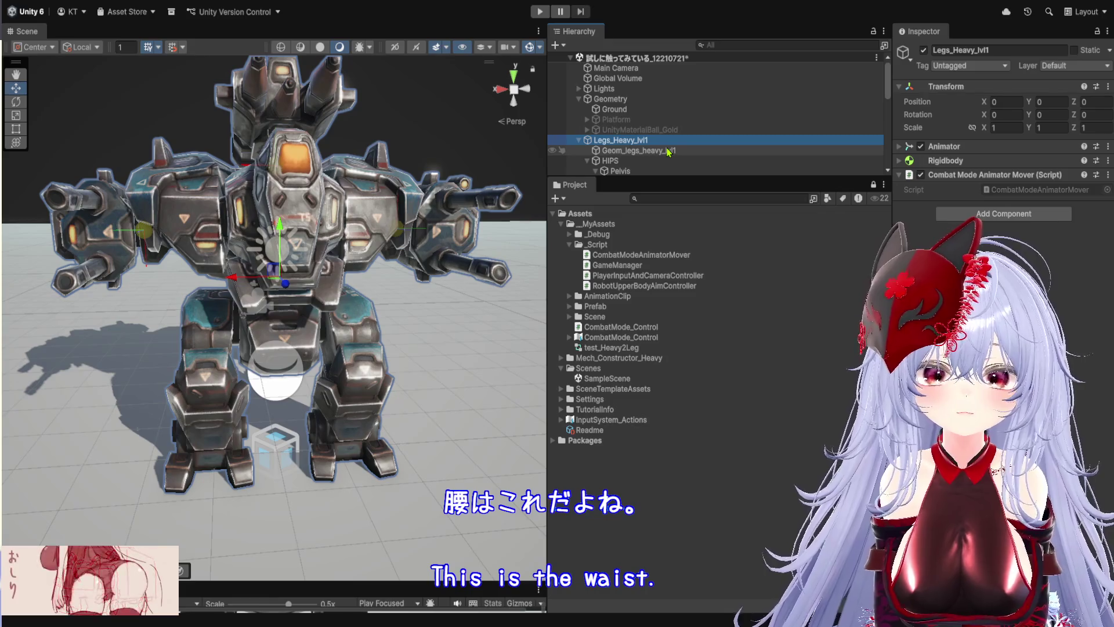
{"action": "left_click", "coordinate": [667, 161]}
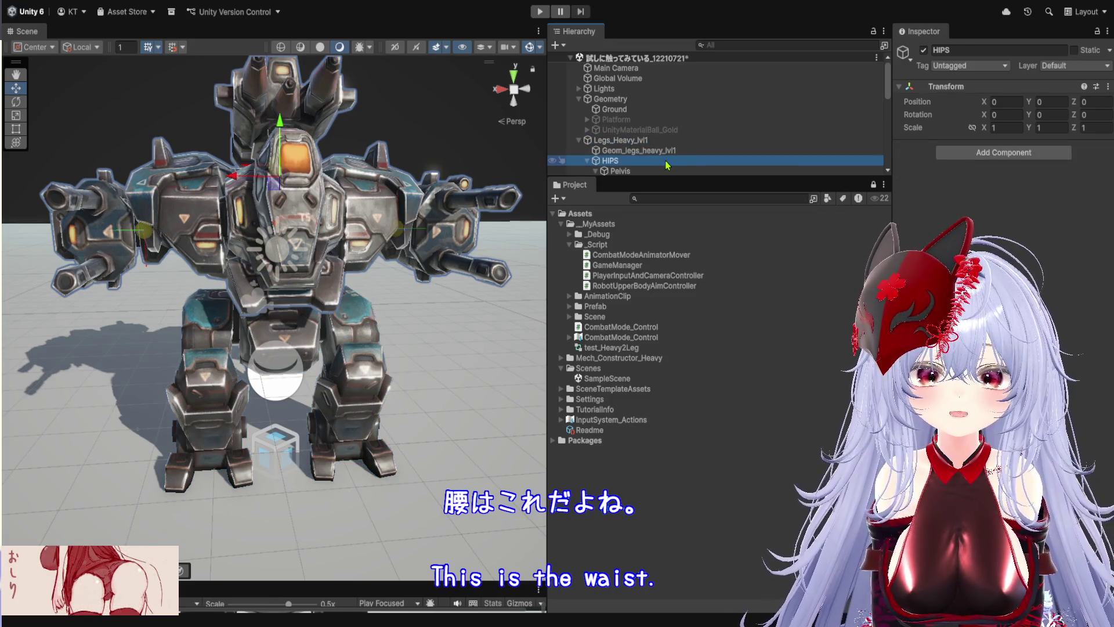
{"action": "left_click", "coordinate": [667, 141]}
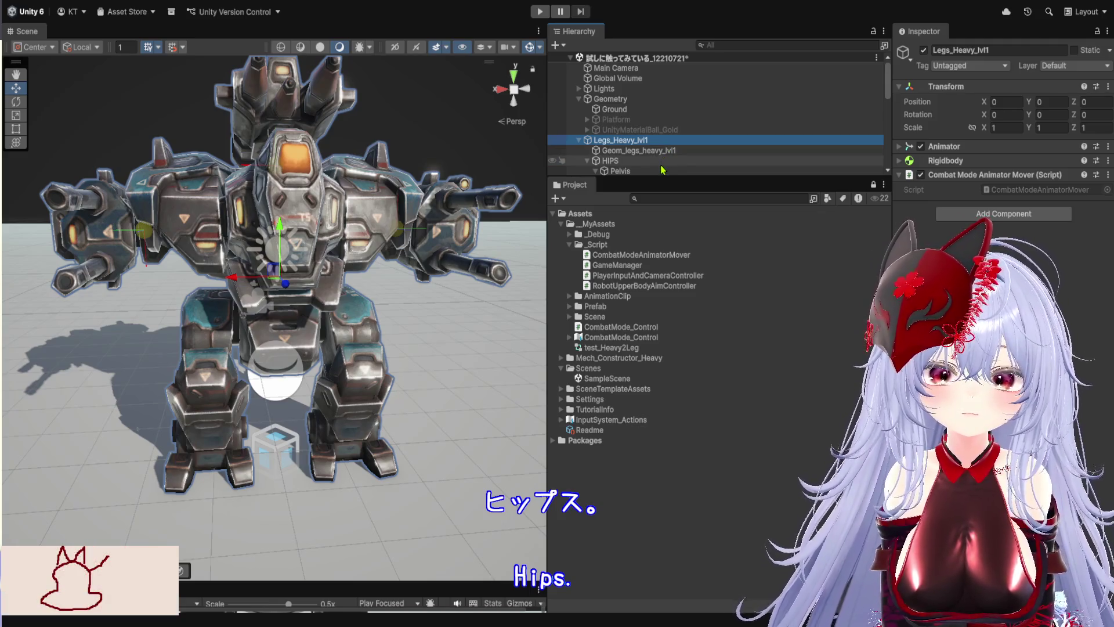
Compare the Pelvis, Top and Mount_top transforms in the Inspector.
{"action": "left_click", "coordinate": [663, 169]}
{"action": "scroll", "coordinate": [659, 151], "scroll_direction": "down", "scroll_amount": 2}
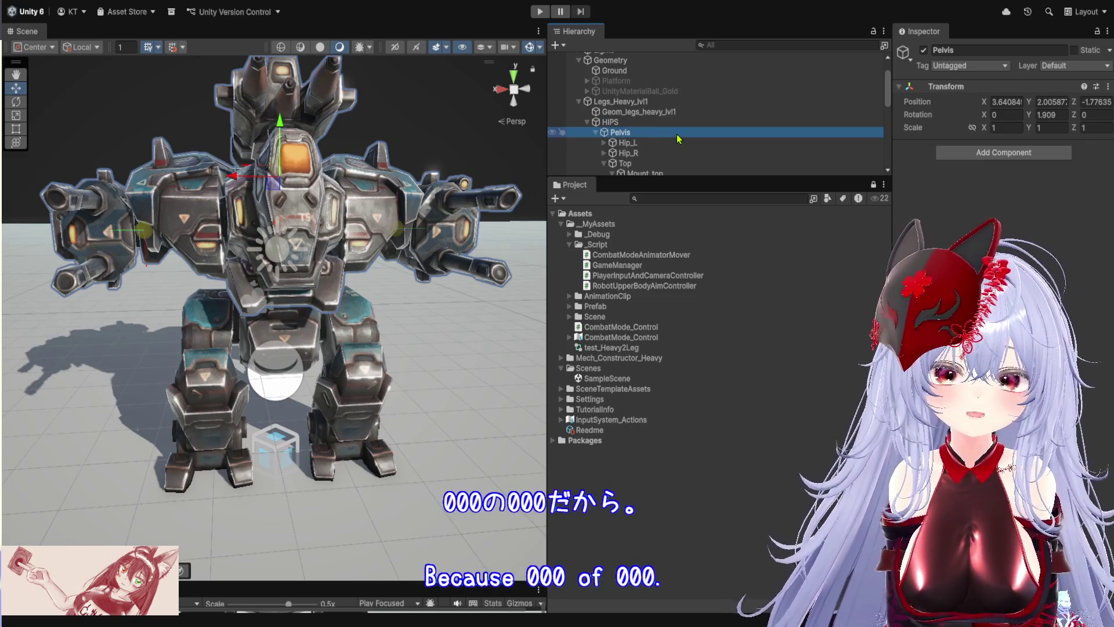
{"action": "scroll", "coordinate": [737, 145], "scroll_direction": "down", "scroll_amount": 2}
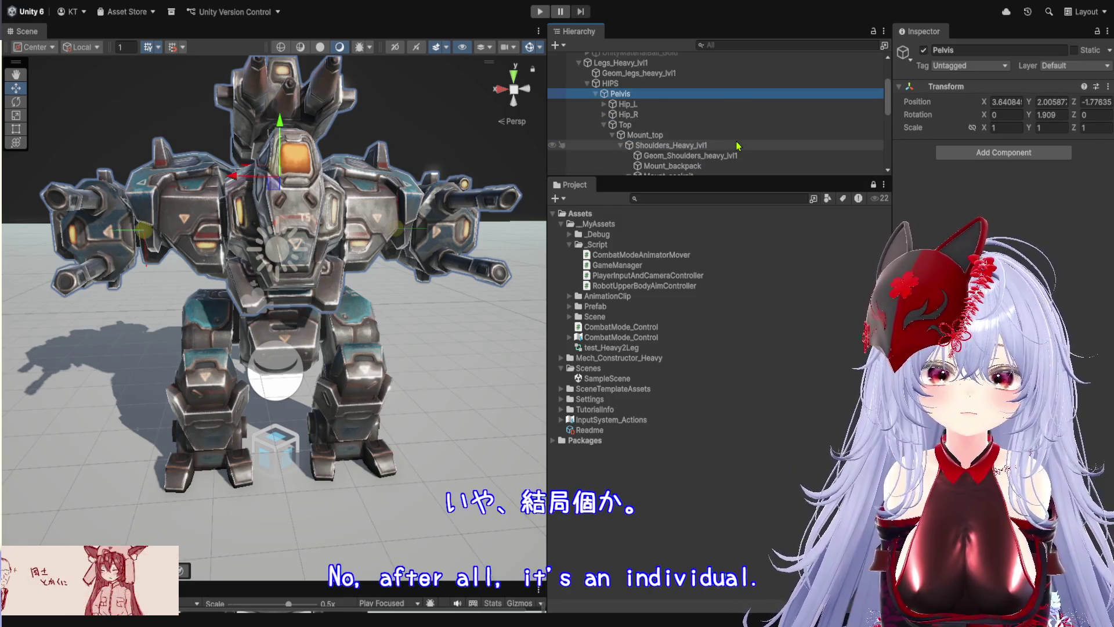
{"action": "left_click", "coordinate": [695, 133]}
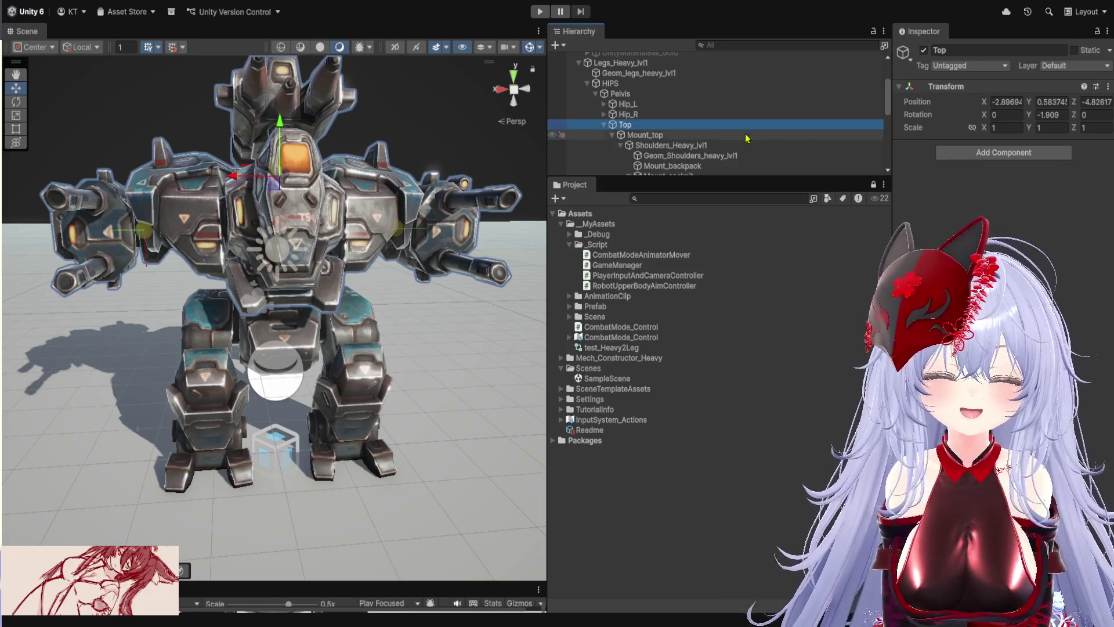
{"action": "left_click", "coordinate": [697, 136]}
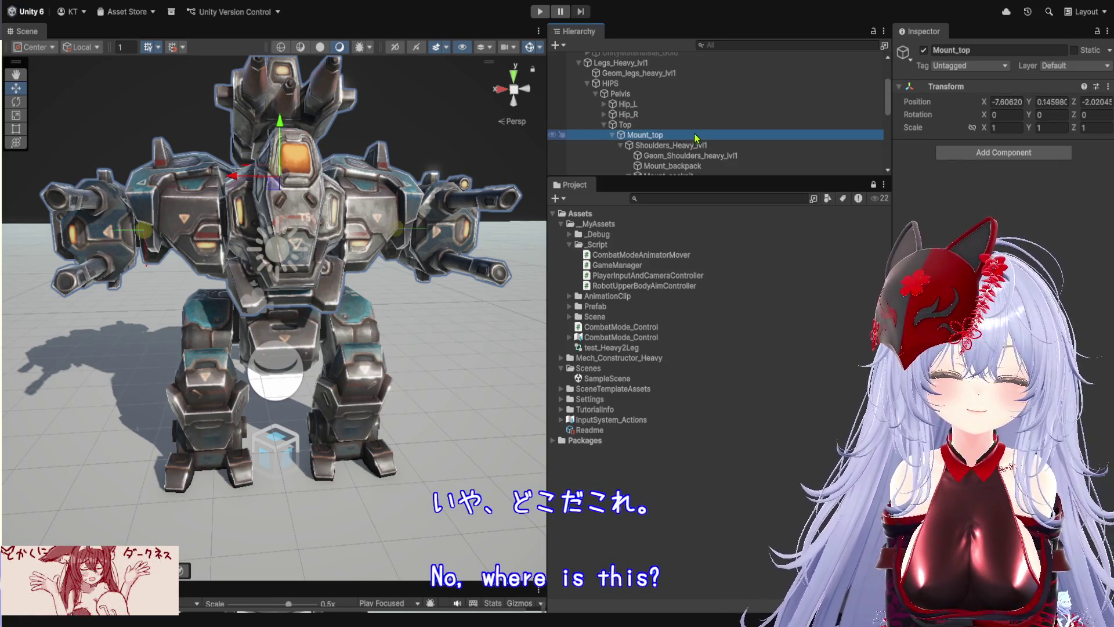
{"action": "left_click", "coordinate": [697, 128]}
{"action": "left_click", "coordinate": [697, 137]}
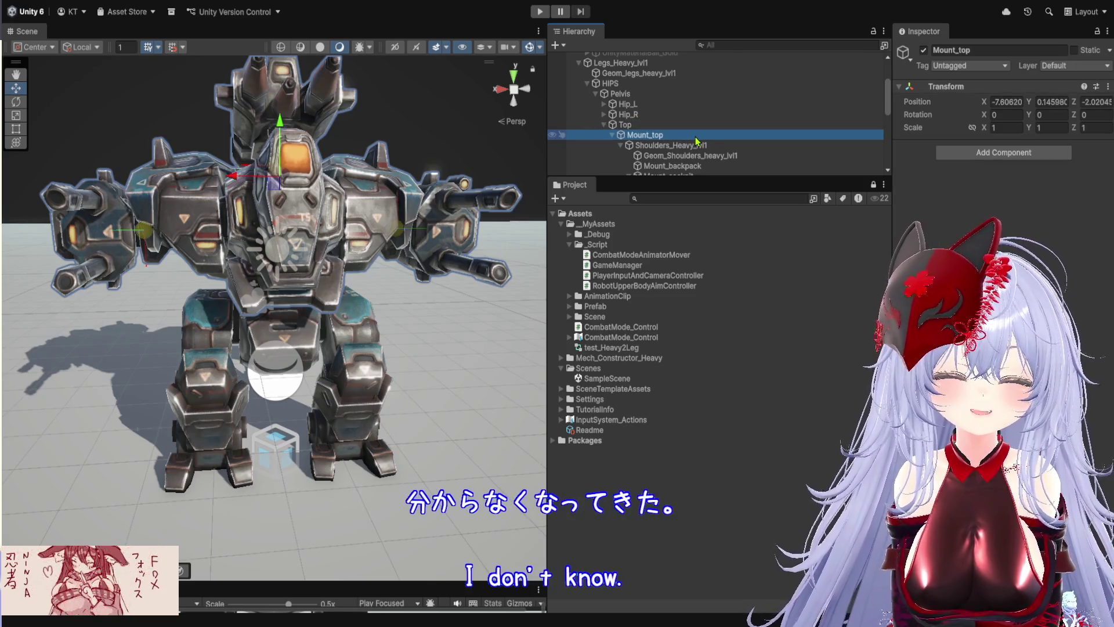
{"action": "scroll", "coordinate": [426, 297], "scroll_direction": "down", "scroll_amount": 5}
Tilt the view down on the mech and check Shoulders_Heavy_lvl1's position against Mount_top.
{"action": "mouse_move", "coordinate": [426, 298]}
{"action": "left_mouse_down"}
{"action": "mouse_move", "coordinate": [381, 474]}
{"action": "mouse_move", "coordinate": [300, 354]}
{"action": "left_mouse_up"}
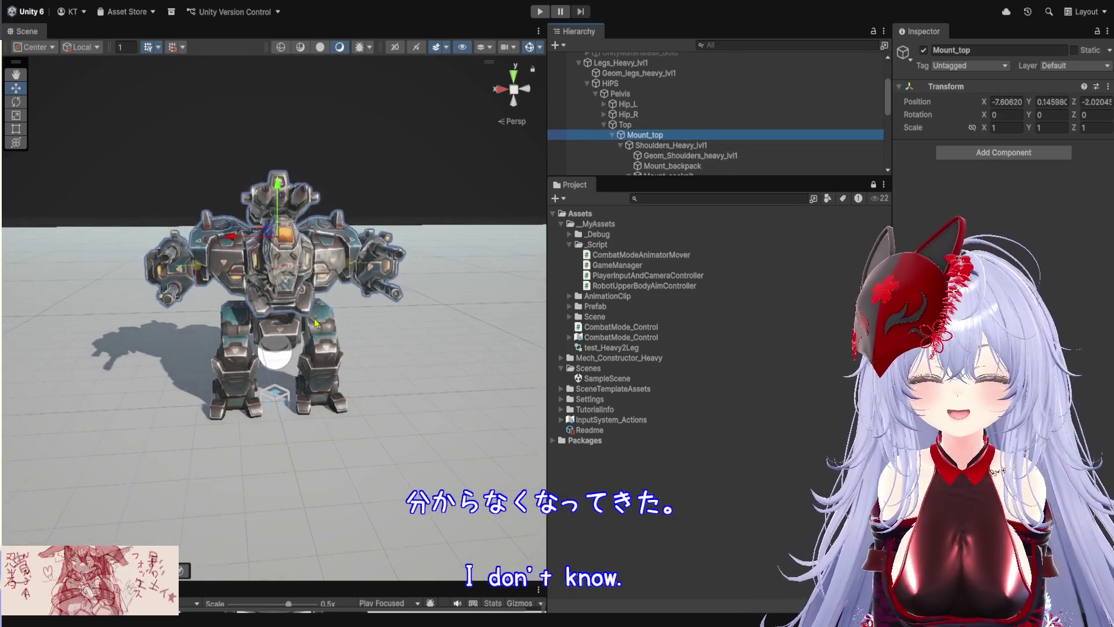
{"action": "scroll", "coordinate": [381, 474], "scroll_direction": "up", "scroll_amount": 8}
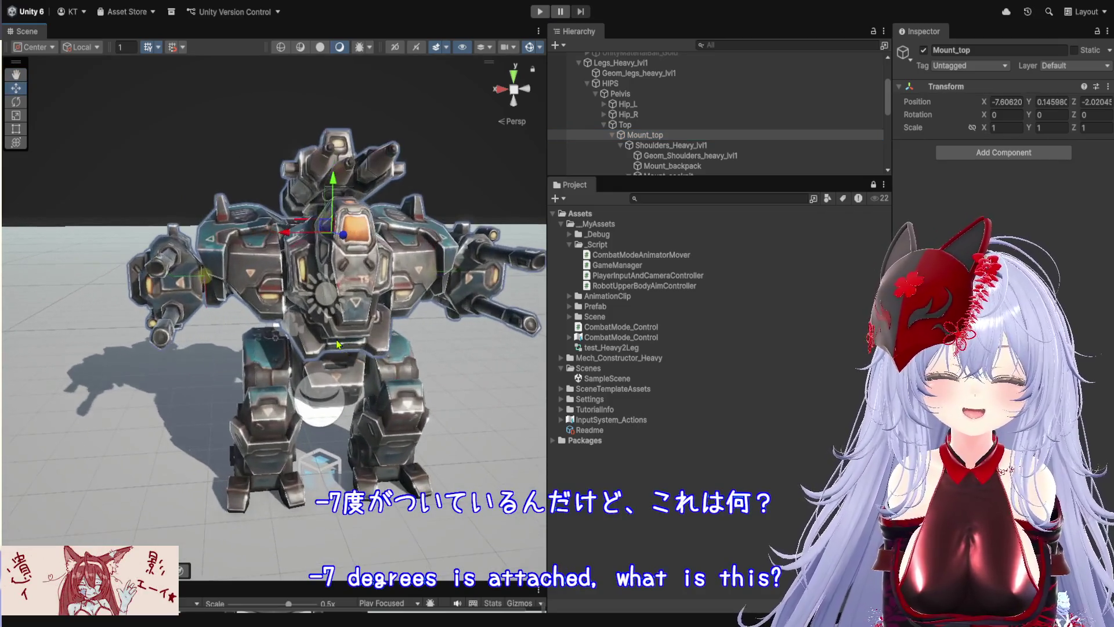
{"action": "key", "text": "w"}
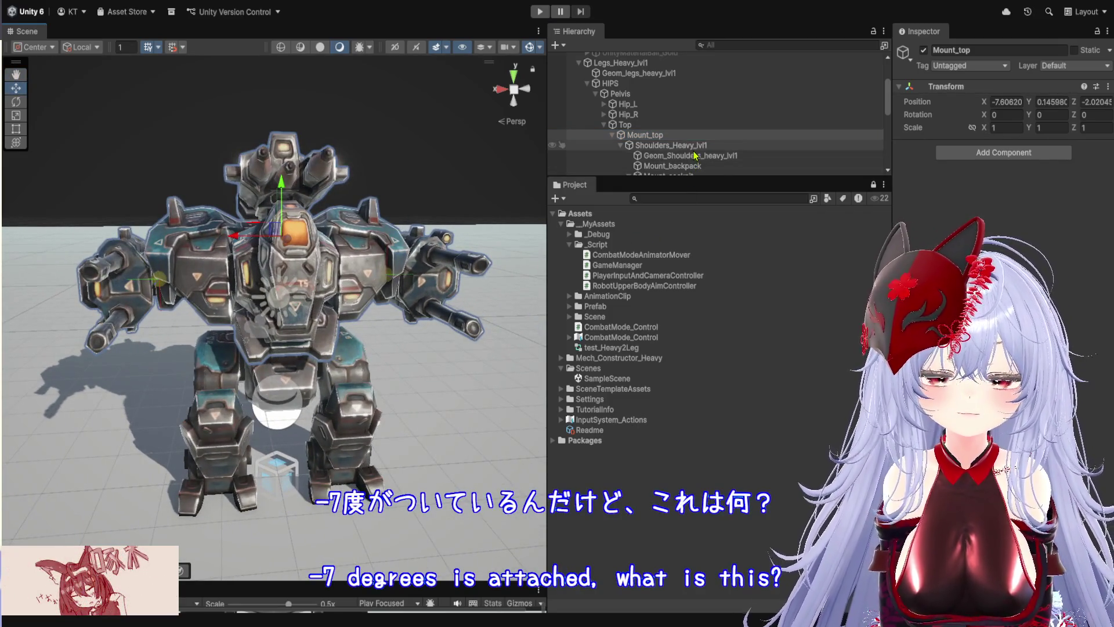
{"action": "left_click", "coordinate": [688, 145]}
{"action": "left_click", "coordinate": [685, 138]}
{"action": "left_click", "coordinate": [686, 144]}
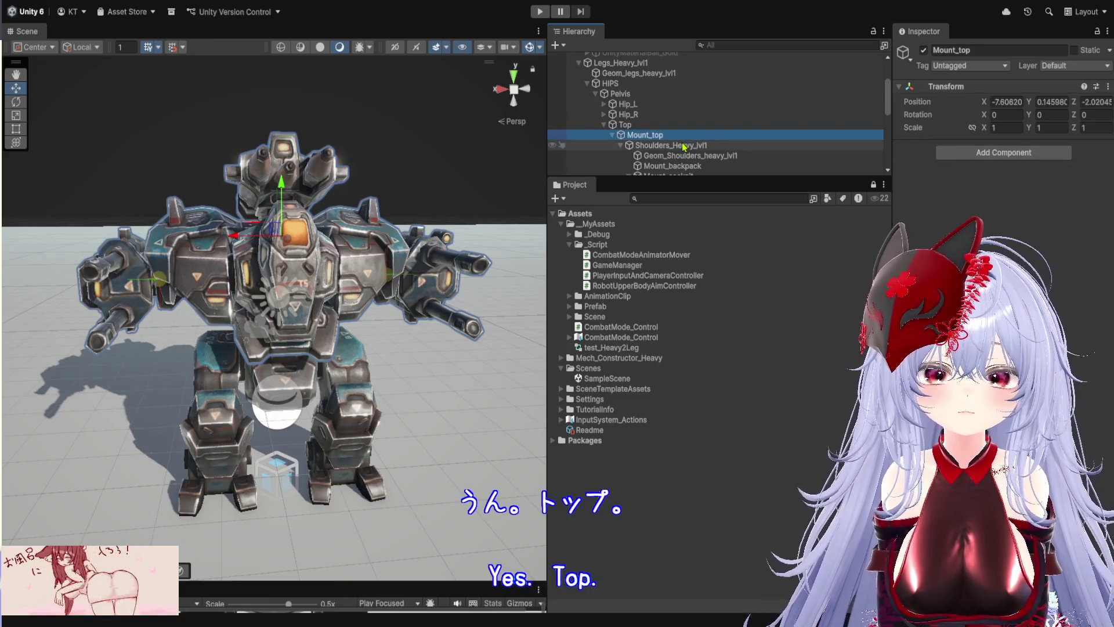
{"action": "left_click", "coordinate": [684, 138]}
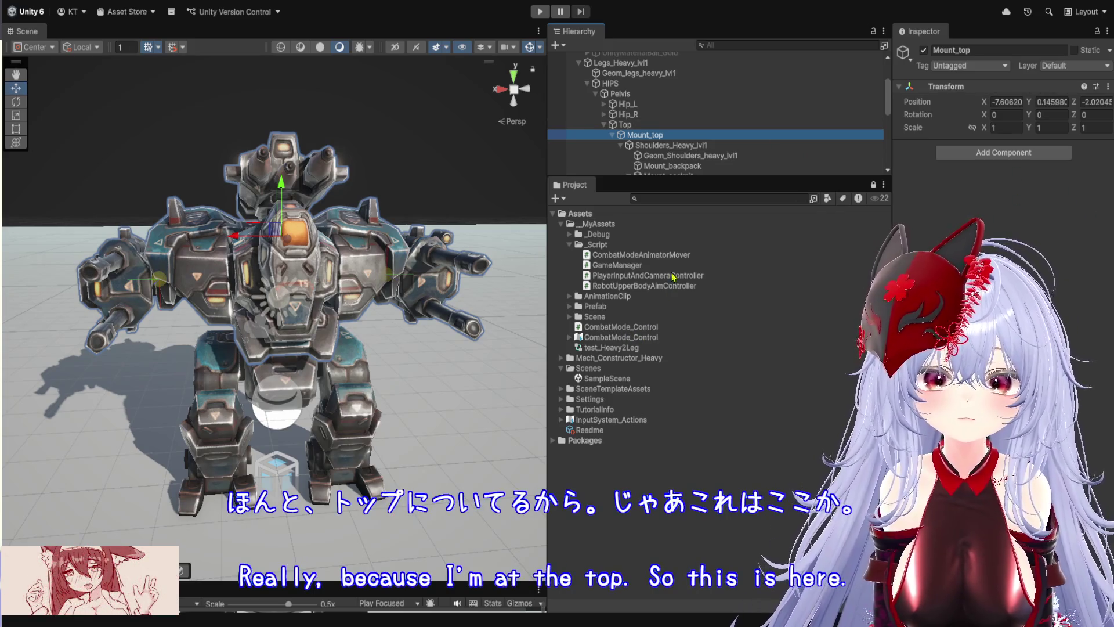
Add RobotUpperBodyAimController to Mount_top with HIPS as Lower Body Transform, then collapse Legs_Heavy_lvl1.
{"action": "mouse_move", "coordinate": [682, 285]}
{"action": "left_mouse_down"}
{"action": "mouse_move", "coordinate": [859, 267]}
{"action": "mouse_move", "coordinate": [998, 232]}
{"action": "left_mouse_up"}
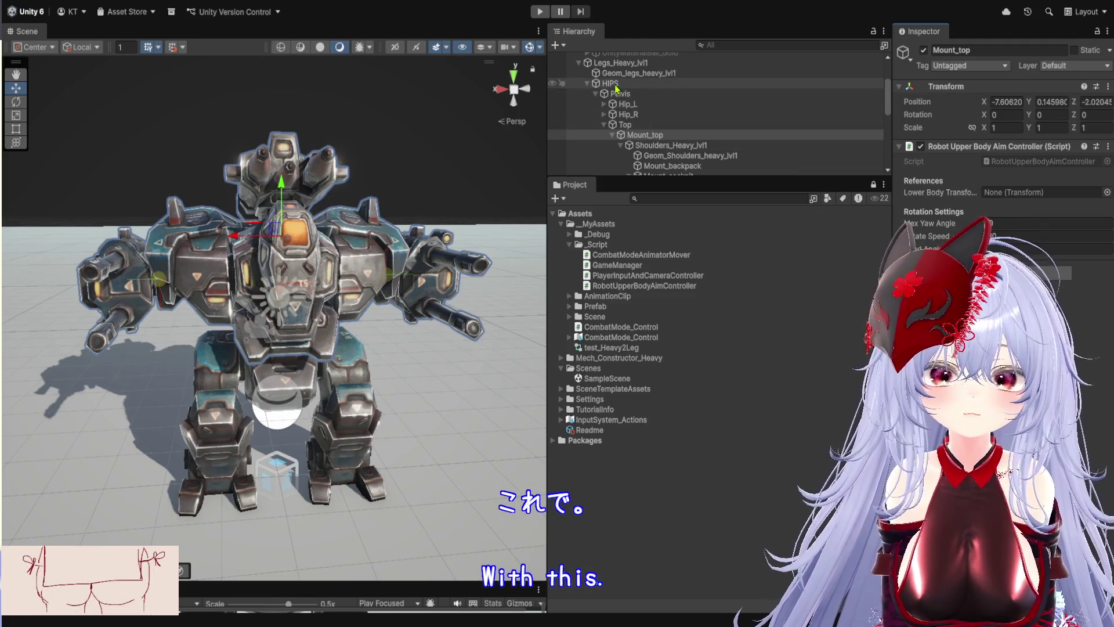
{"action": "scroll", "coordinate": [616, 88], "scroll_direction": "up", "scroll_amount": 2}
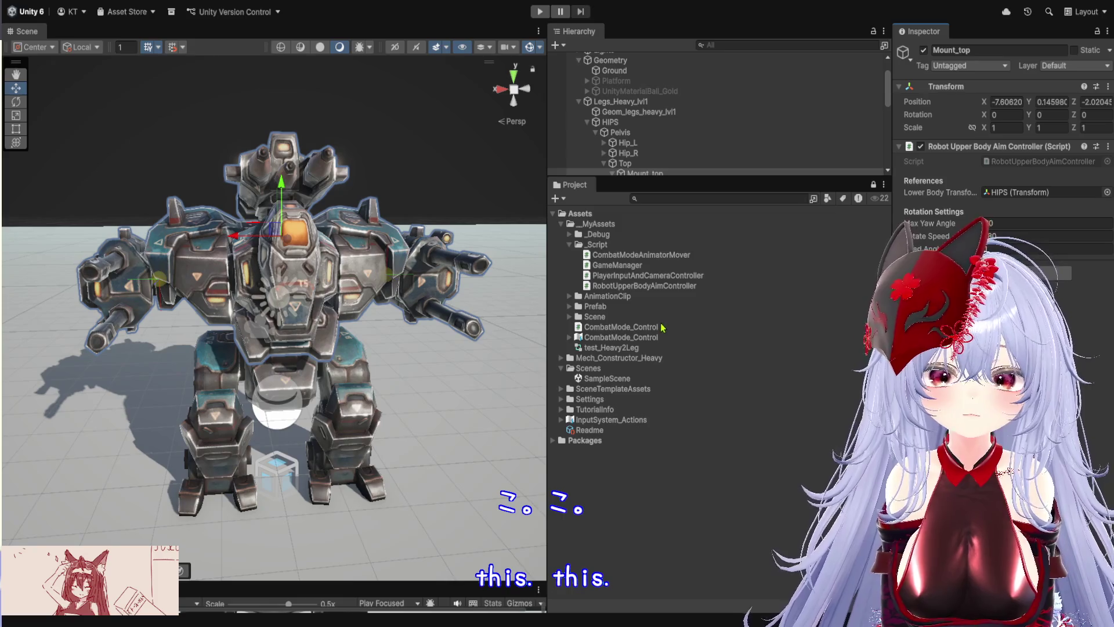
{"action": "left_click_drag", "start_coordinate": [690, 176], "coordinate": [690, 437]}
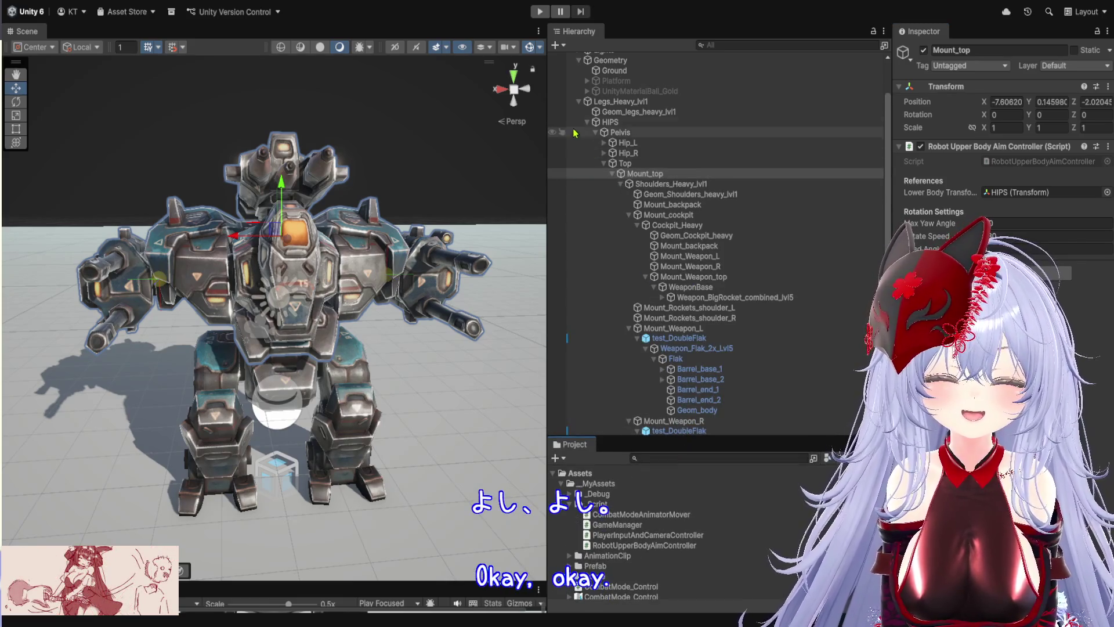
{"action": "left_click", "coordinate": [578, 102]}
{"action": "left_click", "coordinate": [638, 150]}
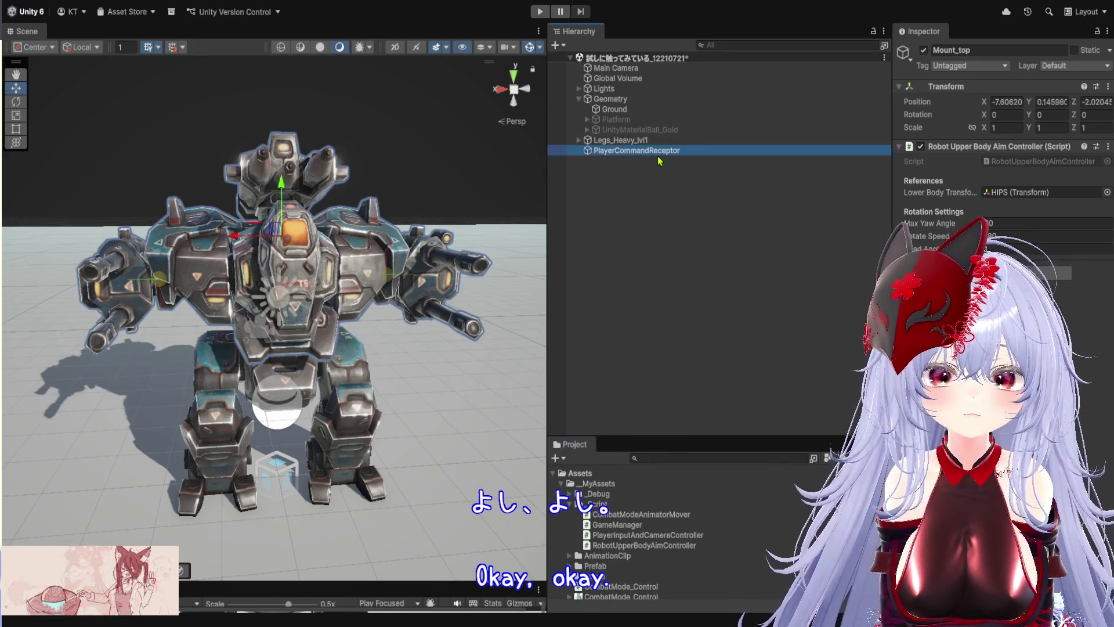
Add the GameManager script to PlayerCommandReceptor and assign Legs_Heavy_lvl1 as its Player Transform.
{"action": "left_click_drag", "start_coordinate": [618, 524], "coordinate": [998, 163]}
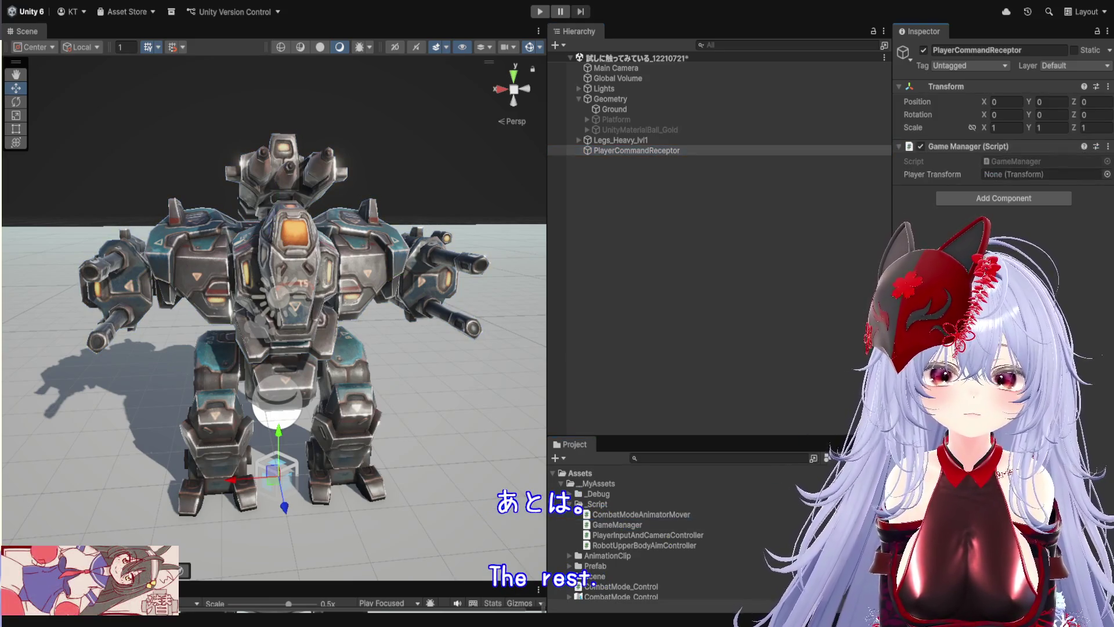
{"action": "left_click", "coordinate": [627, 130]}
{"action": "left_click", "coordinate": [630, 150]}
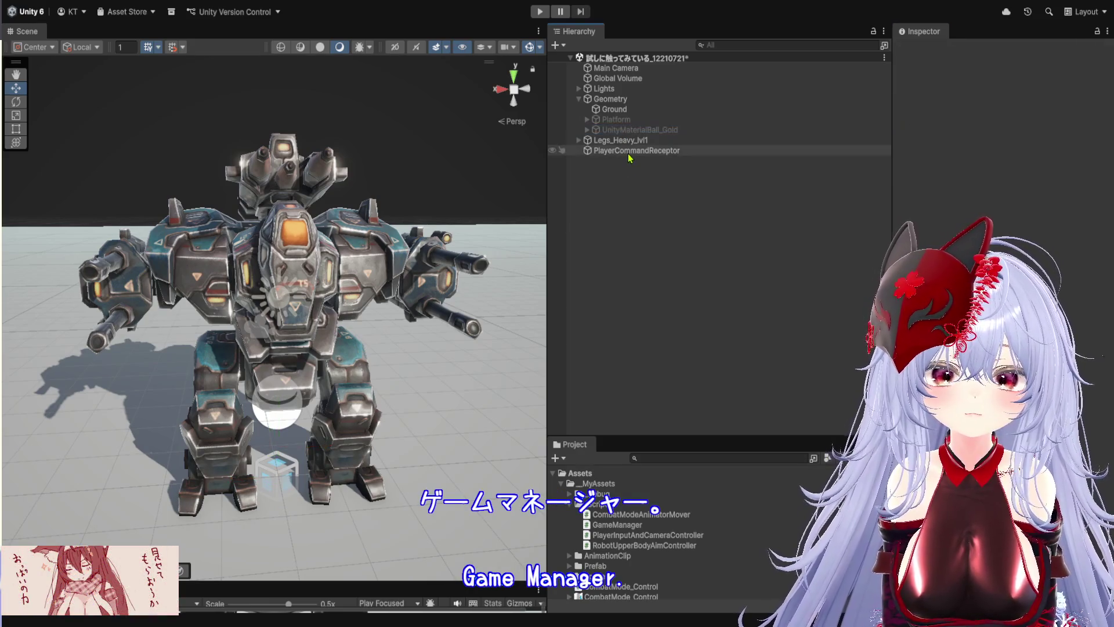
{"action": "left_click_drag", "start_coordinate": [1012, 182], "coordinate": [1012, 177]}
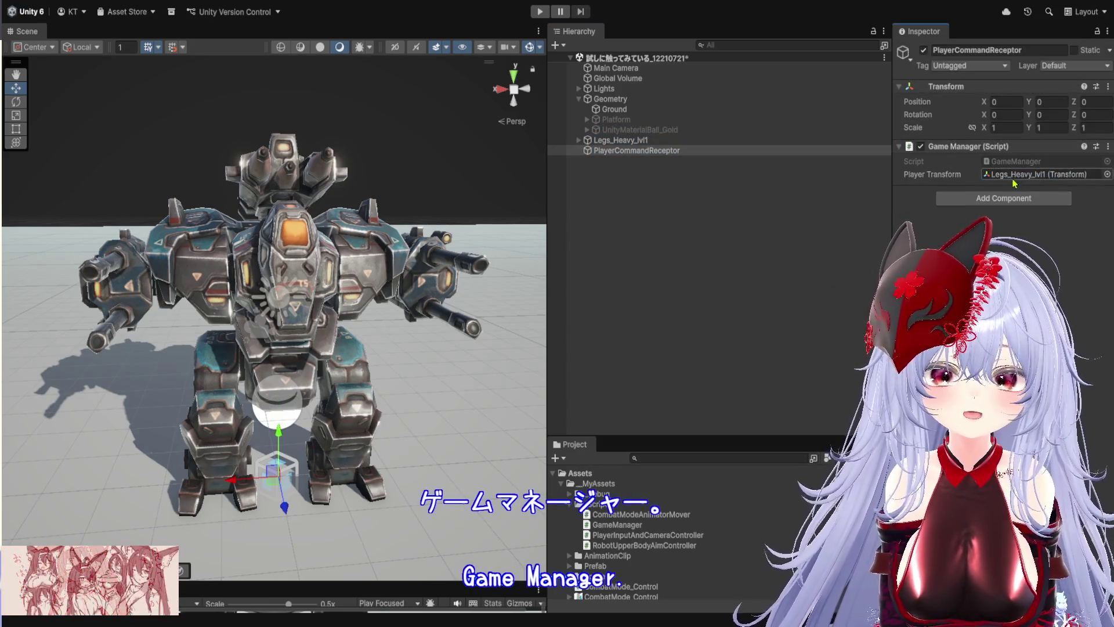
{"action": "left_click", "coordinate": [627, 68]}
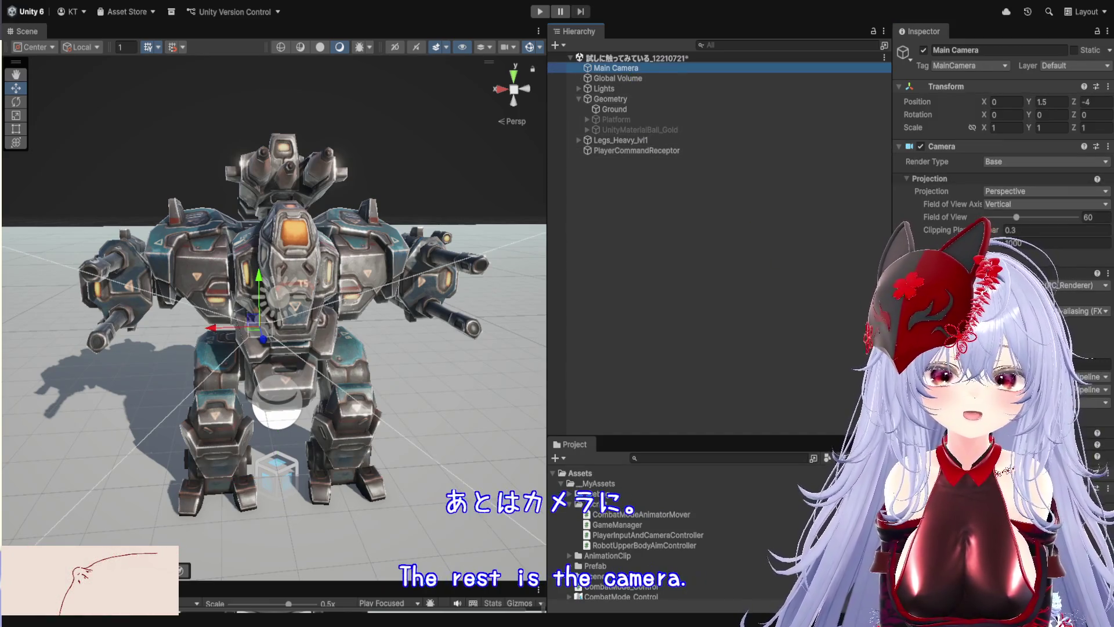
Collapse Main Camera's Camera component, shrink the Project panel and dock the Game view under the Scene view.
{"action": "left_click", "coordinate": [970, 147]}
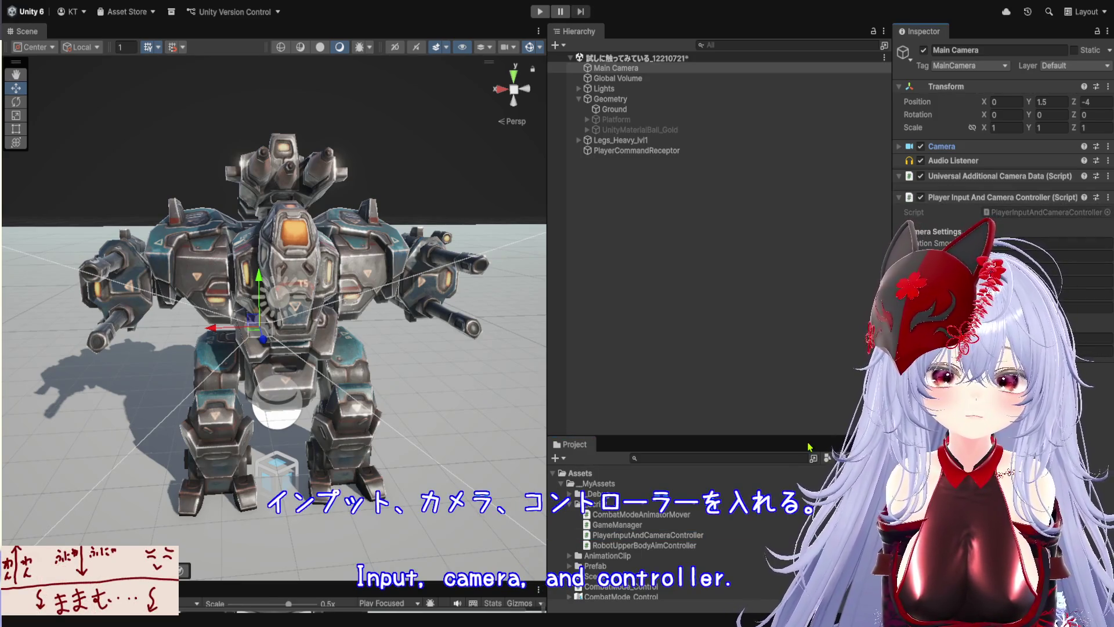
{"action": "left_click_drag", "start_coordinate": [808, 438], "coordinate": [808, 516]}
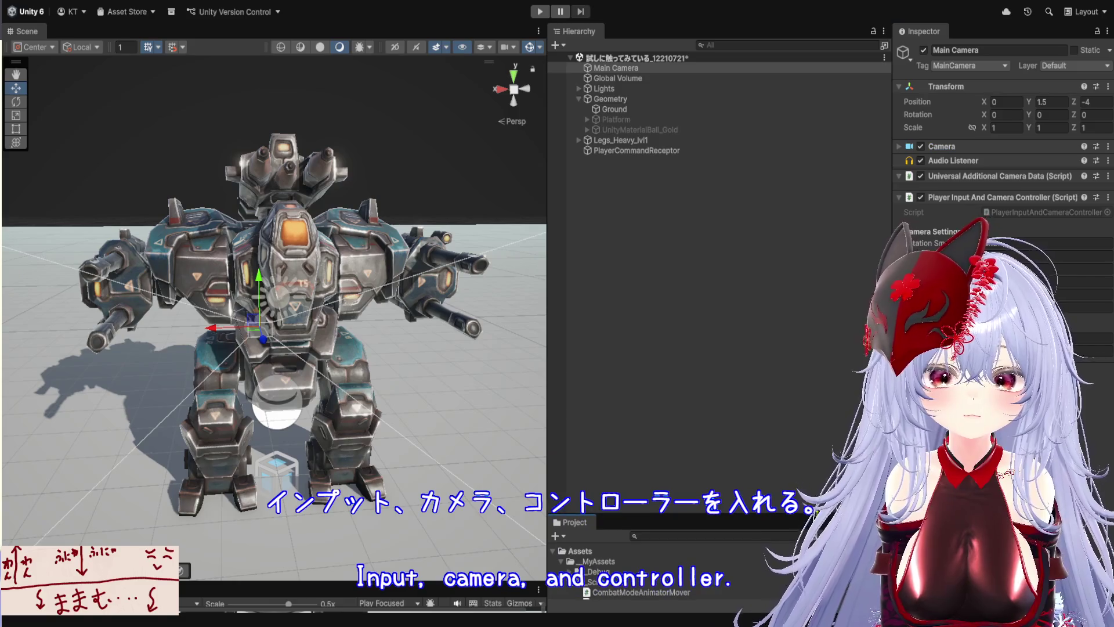
{"action": "left_click", "coordinate": [549, 372]}
{"action": "left_click_drag", "start_coordinate": [549, 372], "coordinate": [823, 406]}
{"action": "left_click_drag", "start_coordinate": [654, 576], "coordinate": [672, 384]}
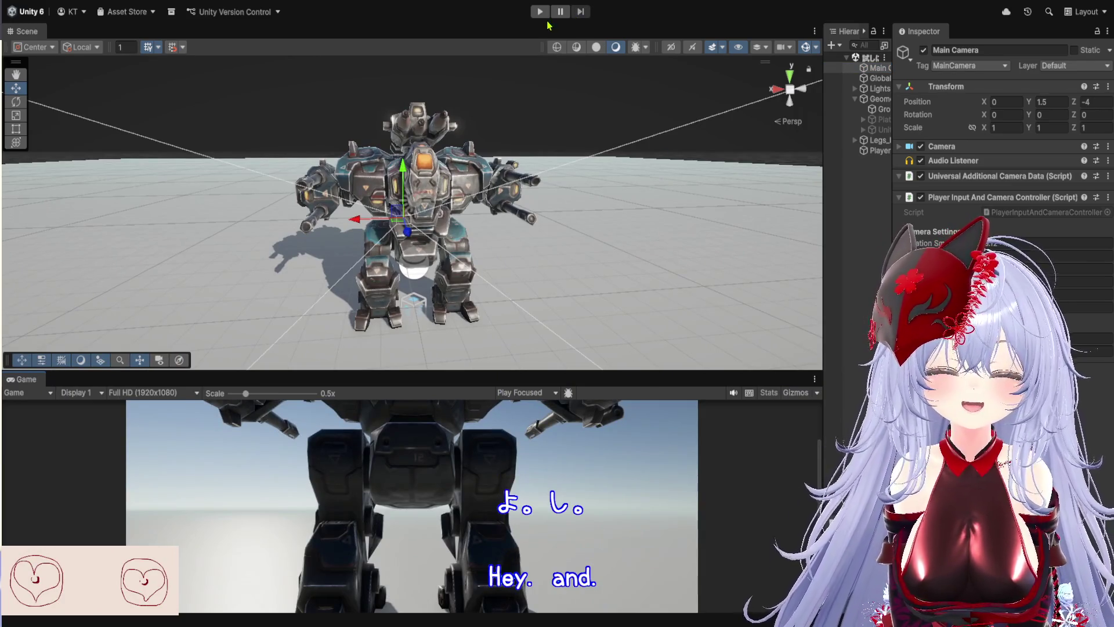
Enter Play mode, enlarge the Game view and test zooming the camera in and out.
{"action": "left_click", "coordinate": [540, 12]}
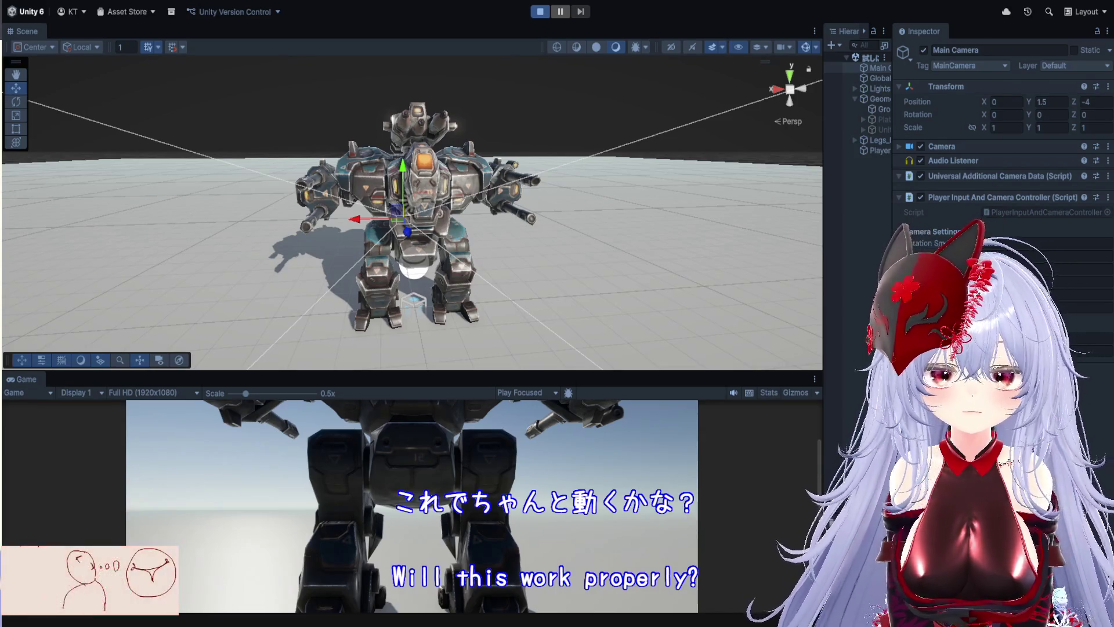
{"action": "scroll", "coordinate": [719, 438], "scroll_direction": "up", "scroll_amount": 5}
{"action": "scroll", "coordinate": [687, 465], "scroll_direction": "down", "scroll_amount": 5}
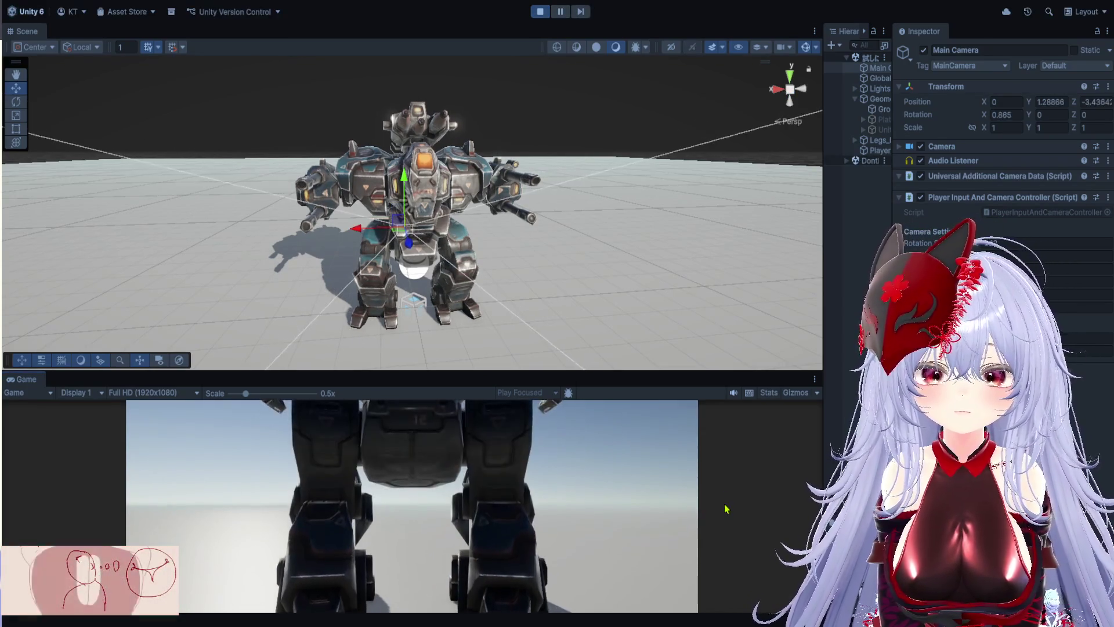
{"action": "scroll", "coordinate": [687, 467], "scroll_direction": "down", "scroll_amount": 5}
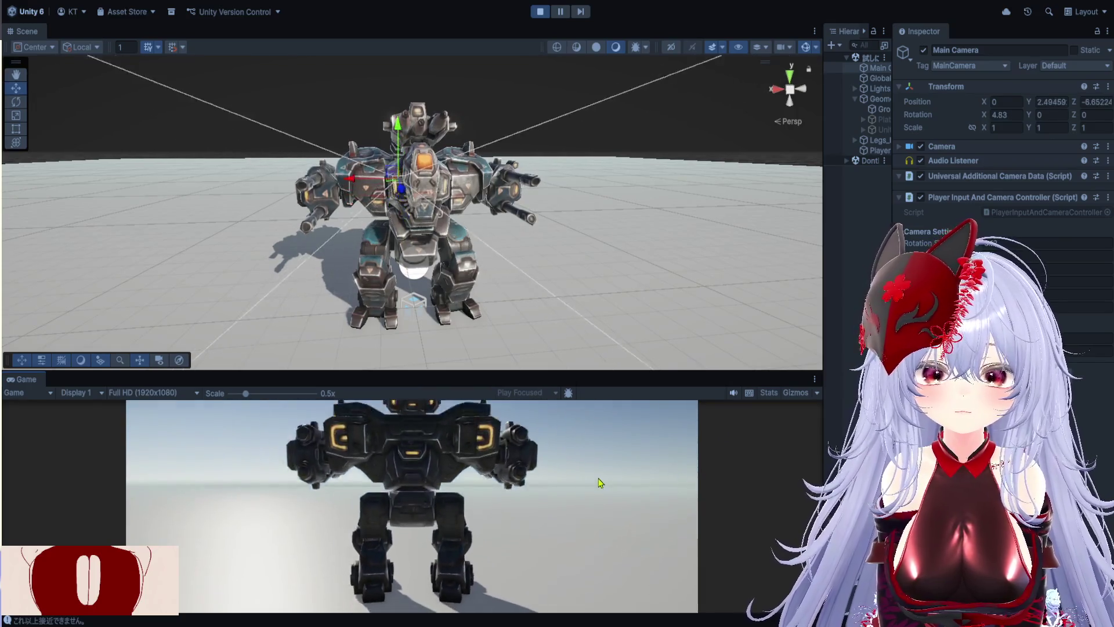
{"action": "mouse_move", "coordinate": [503, 533]}
{"action": "left_mouse_down"}
{"action": "mouse_move", "coordinate": [511, 511]}
{"action": "mouse_move", "coordinate": [515, 528]}
{"action": "left_mouse_up"}
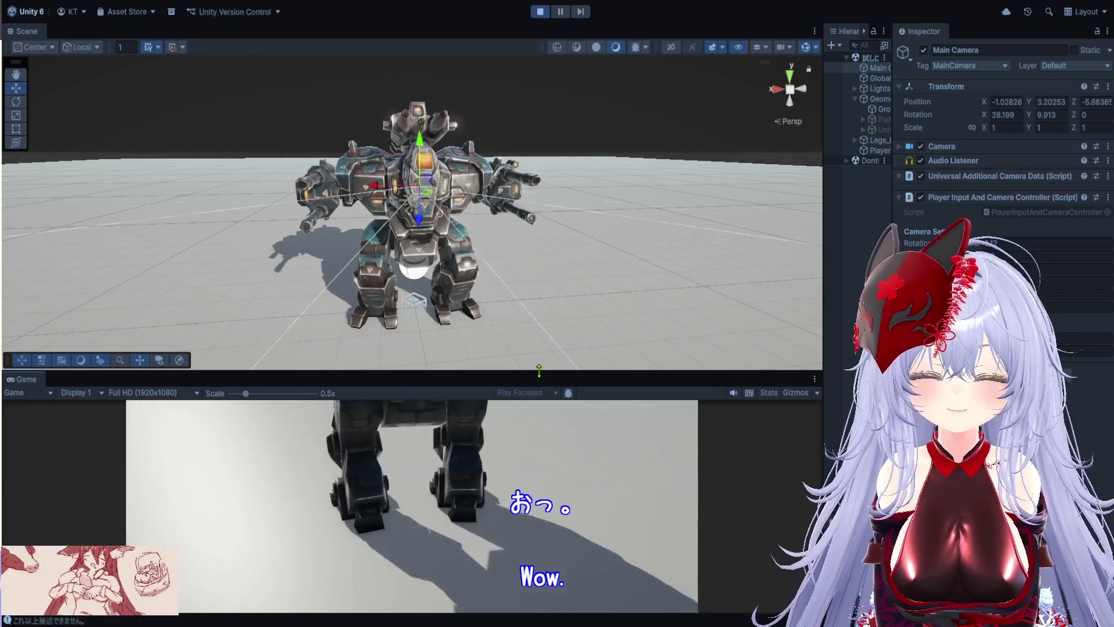
{"action": "left_click_drag", "start_coordinate": [537, 372], "coordinate": [538, 196]}
{"action": "scroll", "coordinate": [488, 533], "scroll_direction": "up", "scroll_amount": 3}
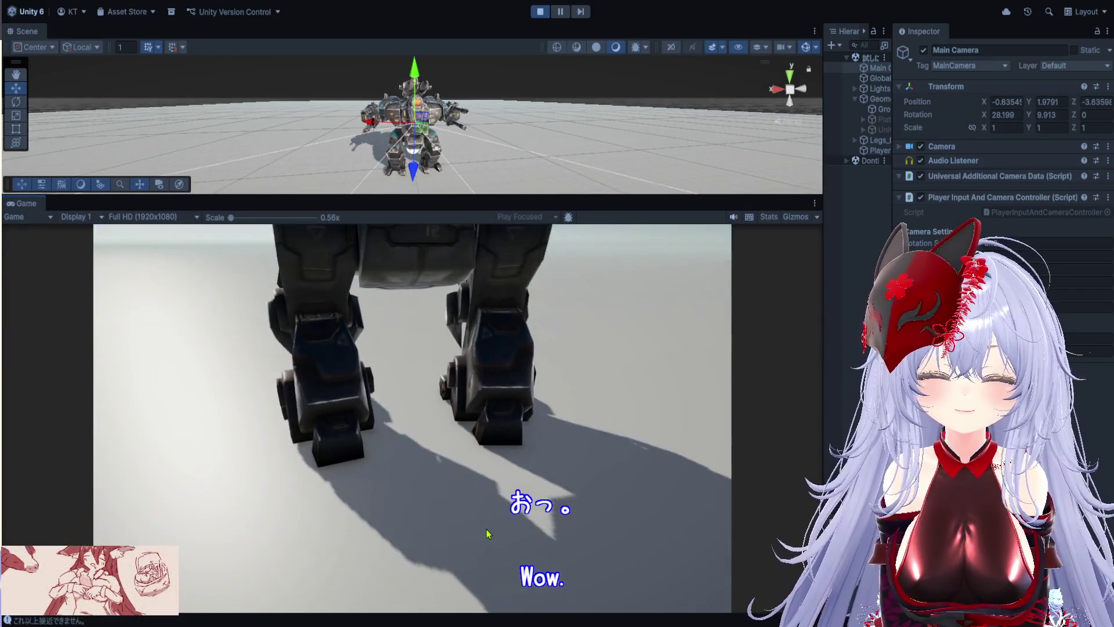
{"action": "scroll", "coordinate": [472, 423], "scroll_direction": "up", "scroll_amount": 2}
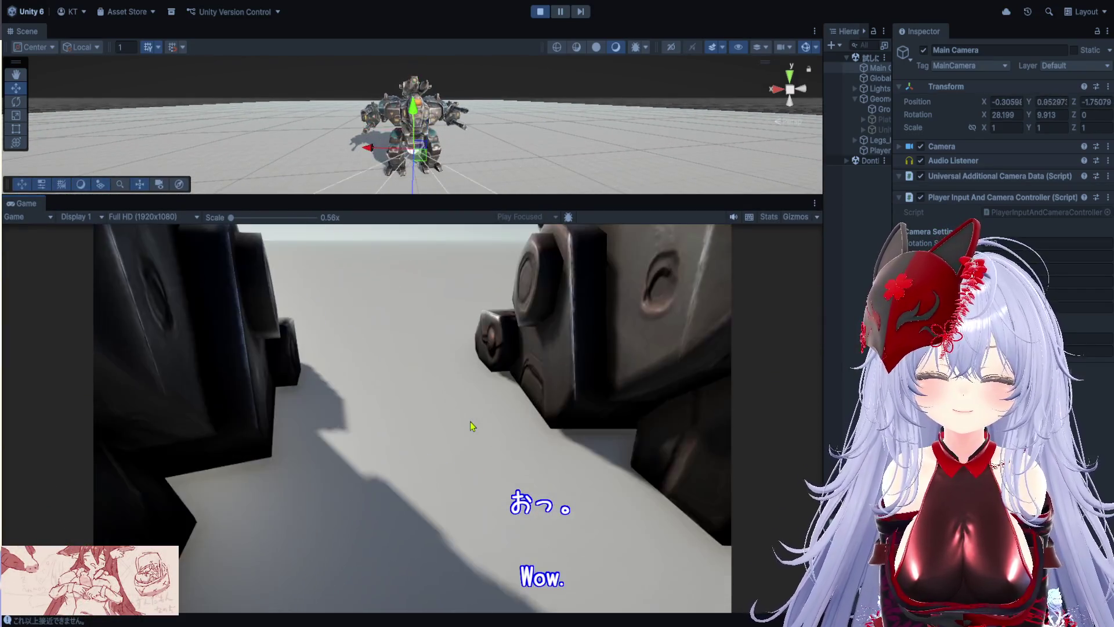
{"action": "scroll", "coordinate": [490, 351], "scroll_direction": "up", "scroll_amount": 2}
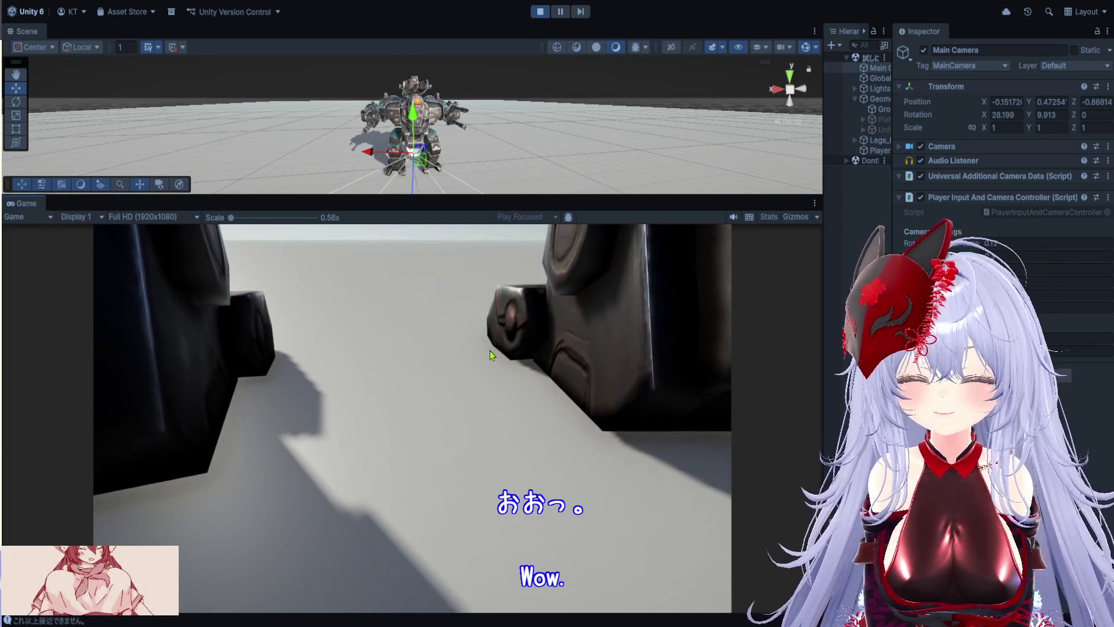
{"action": "scroll", "coordinate": [489, 350], "scroll_direction": "down", "scroll_amount": 2}
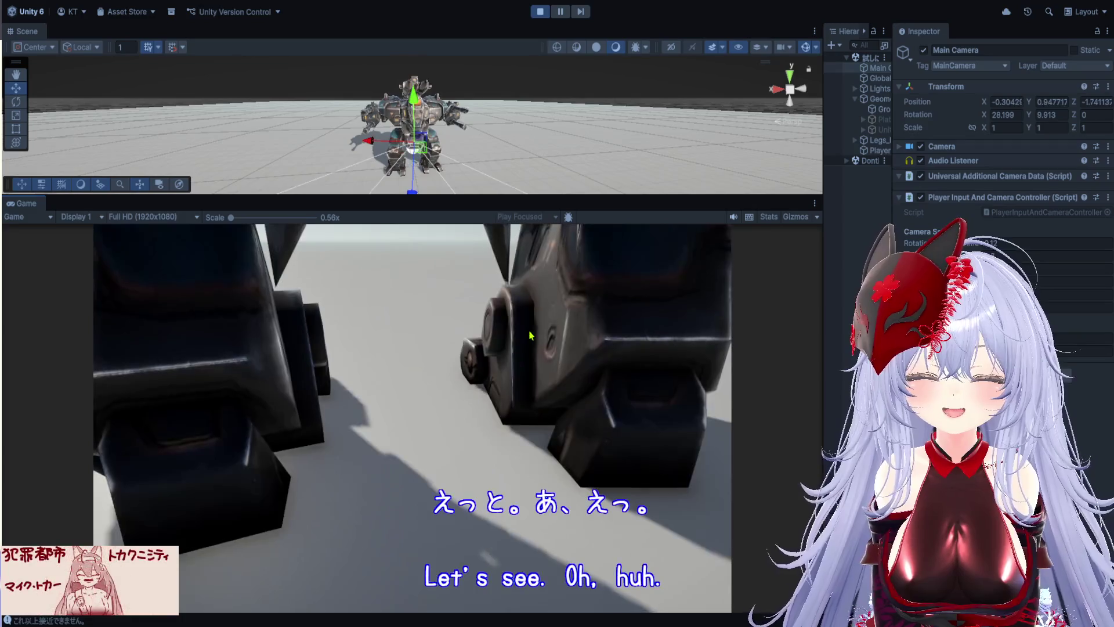
{"action": "scroll", "coordinate": [519, 460], "scroll_direction": "down", "scroll_amount": 3}
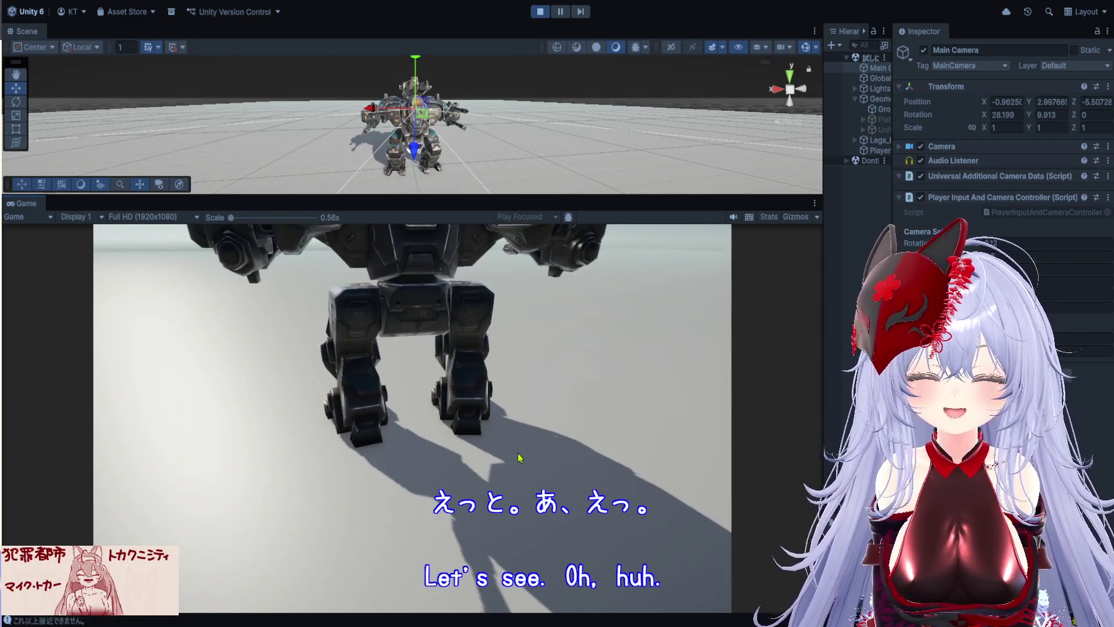
{"action": "scroll", "coordinate": [510, 449], "scroll_direction": "up", "scroll_amount": 3}
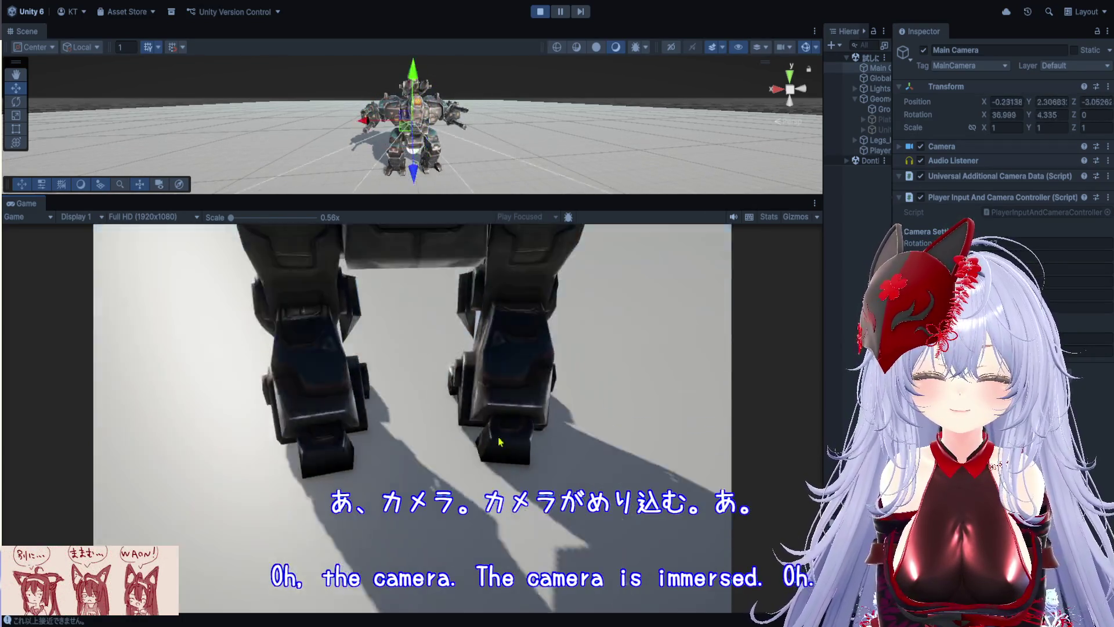
Orbit the game camera around the robot to a high front view, then stop Play mode.
{"action": "mouse_move", "coordinate": [499, 443]}
{"action": "left_mouse_down"}
{"action": "mouse_move", "coordinate": [498, 460]}
{"action": "mouse_move", "coordinate": [421, 433]}
{"action": "mouse_move", "coordinate": [422, 402]}
{"action": "mouse_move", "coordinate": [563, 410]}
{"action": "left_mouse_up"}
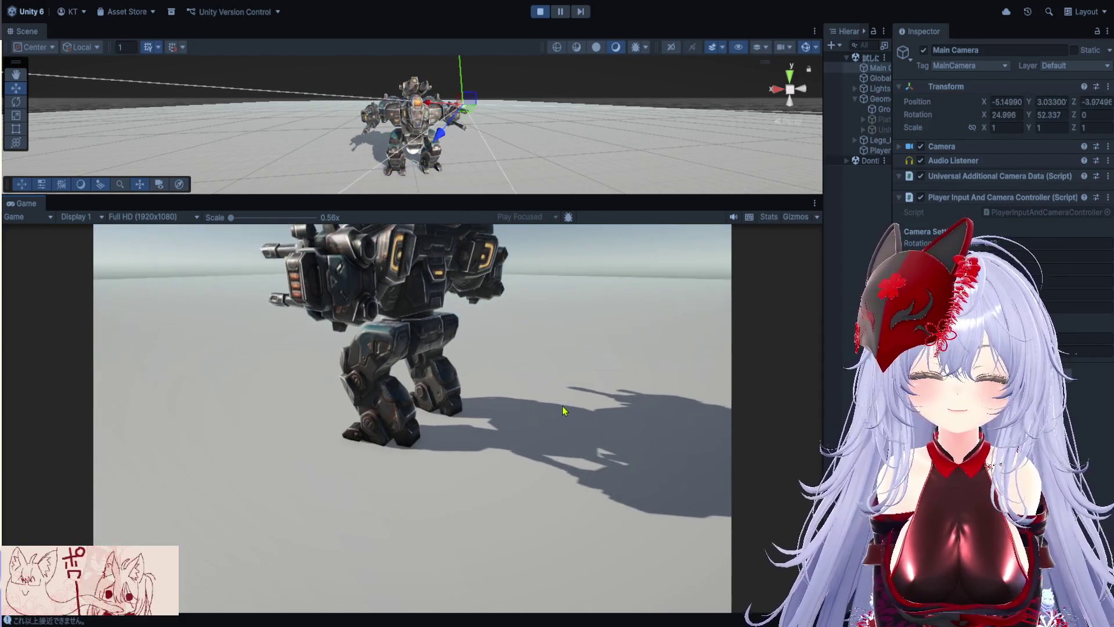
{"action": "scroll", "coordinate": [563, 411], "scroll_direction": "down", "scroll_amount": 5}
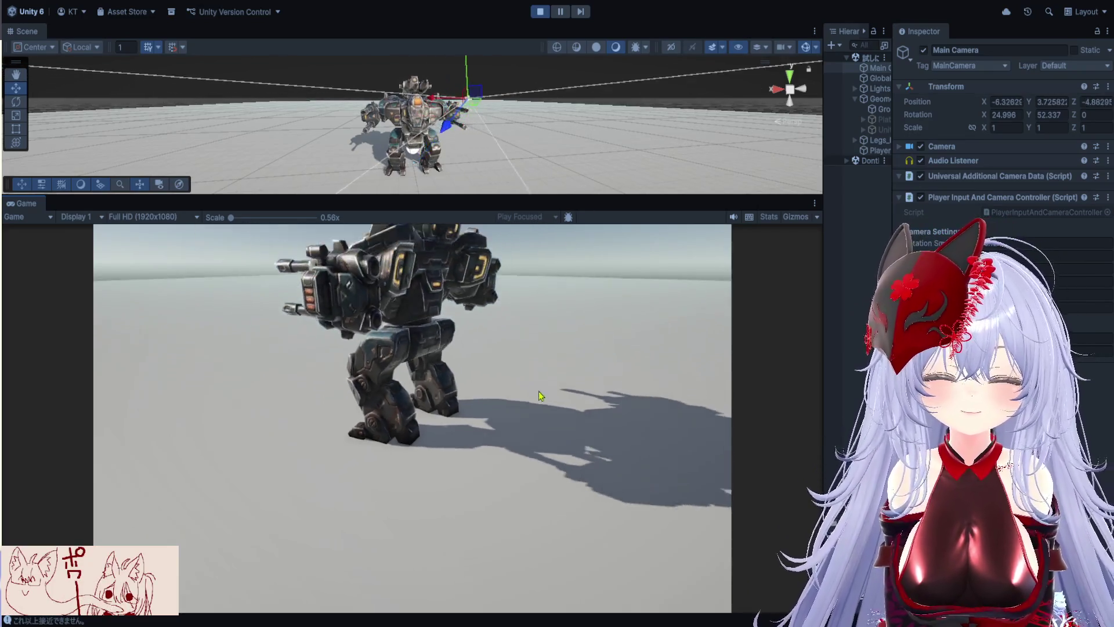
{"action": "scroll", "coordinate": [510, 447], "scroll_direction": "up", "scroll_amount": 3}
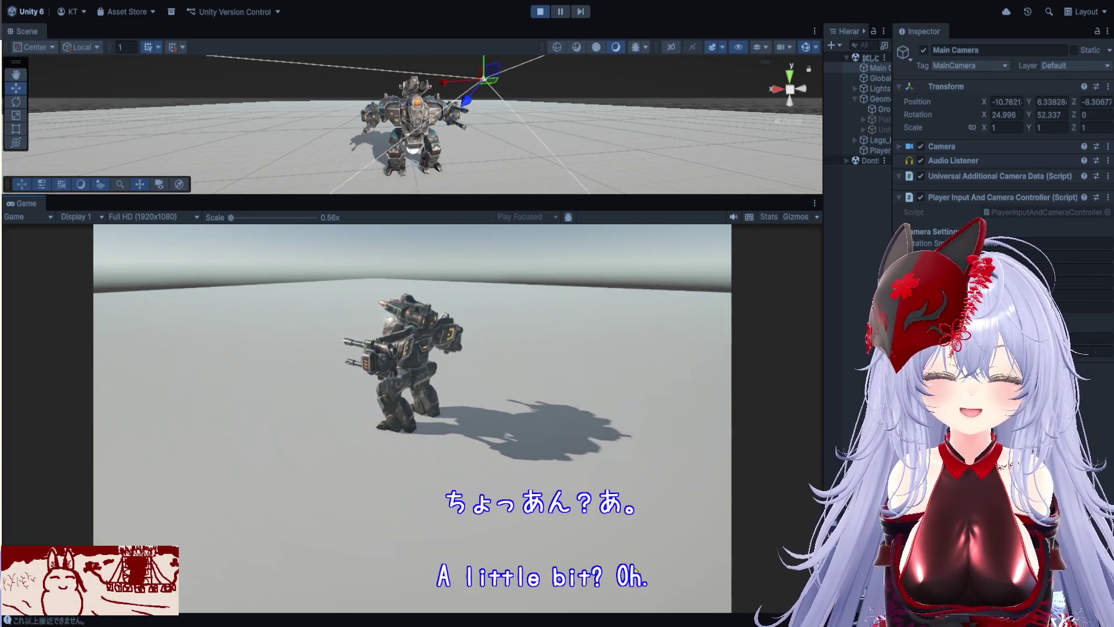
{"action": "scroll", "coordinate": [590, 489], "scroll_direction": "down", "scroll_amount": 2}
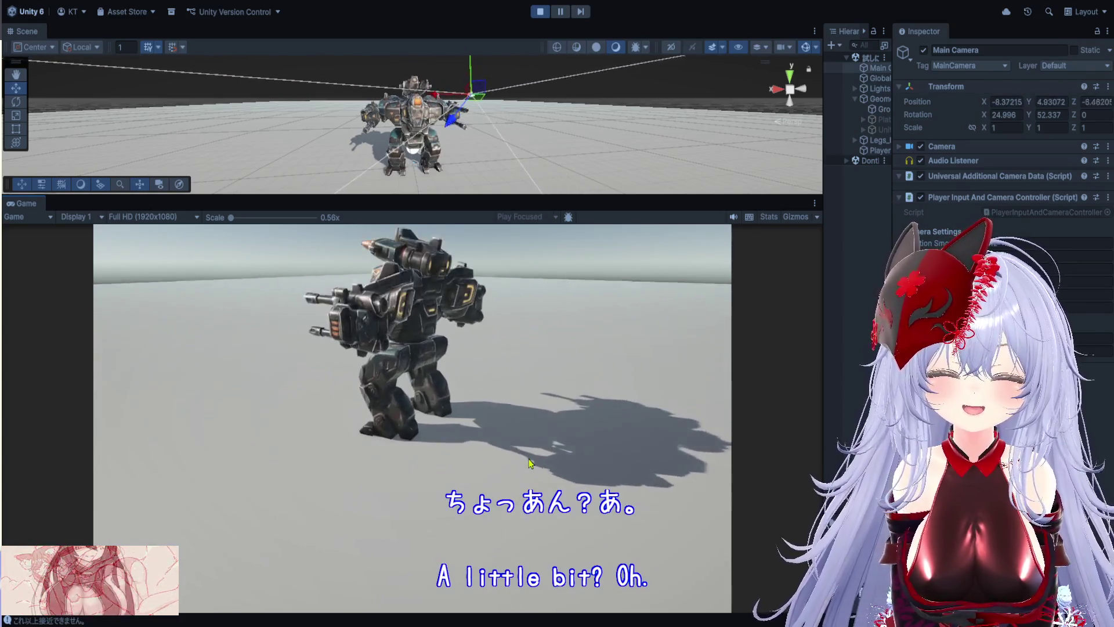
{"action": "mouse_move", "coordinate": [679, 473]}
{"action": "left_mouse_down"}
{"action": "mouse_move", "coordinate": [296, 480]}
{"action": "mouse_move", "coordinate": [530, 460]}
{"action": "mouse_move", "coordinate": [542, 474]}
{"action": "left_mouse_up"}
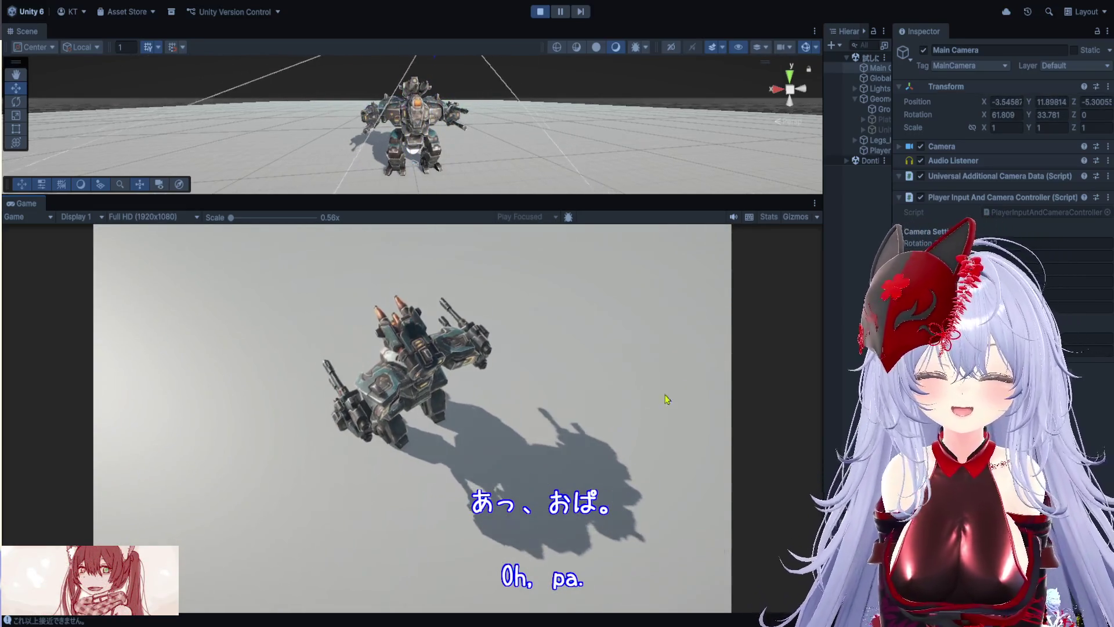
{"action": "scroll", "coordinate": [666, 398], "scroll_direction": "up", "scroll_amount": 3}
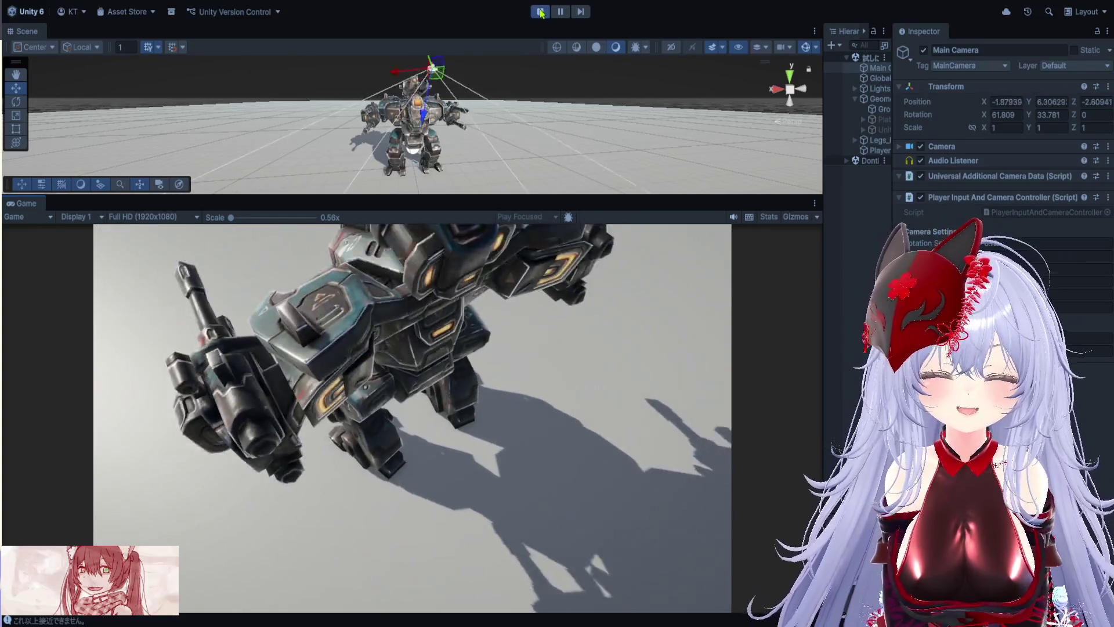
{"action": "left_click", "coordinate": [540, 13]}
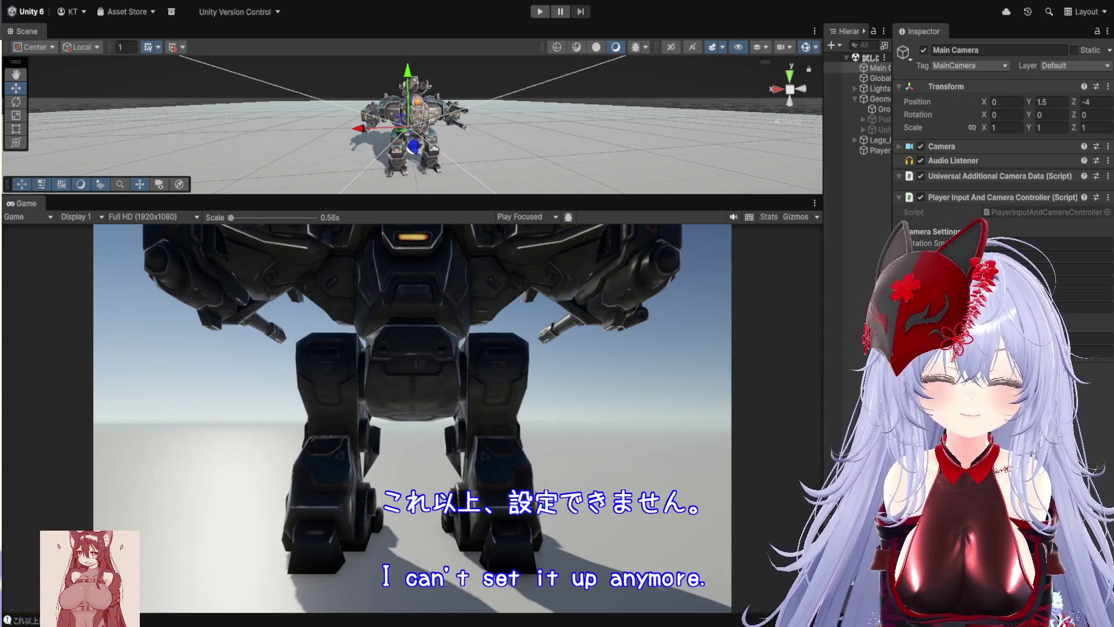
Widen the Hierarchy and Project panels and select the CombatMode_Control input actions asset.
{"action": "left_click_drag", "start_coordinate": [892, 261], "coordinate": [1056, 261]}
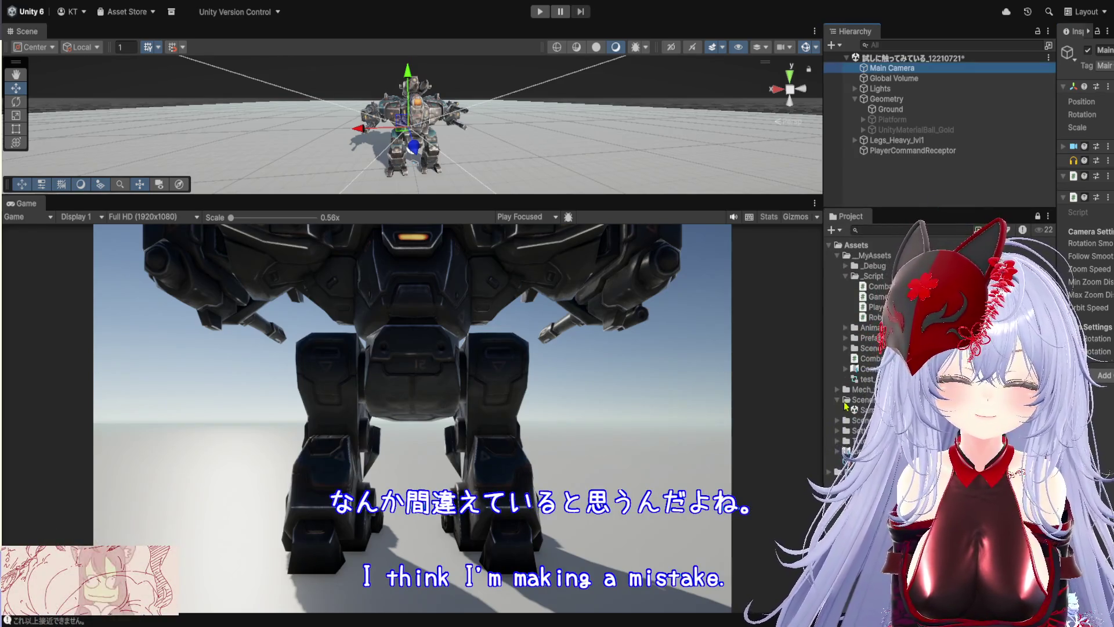
{"action": "left_click_drag", "start_coordinate": [827, 352], "coordinate": [646, 356]}
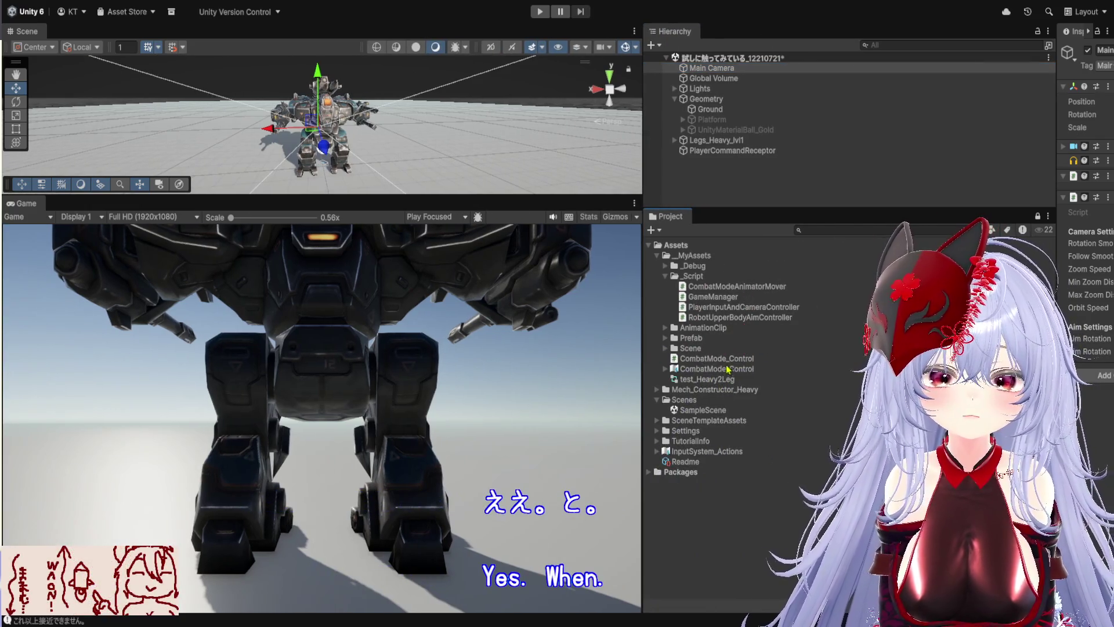
{"action": "left_click", "coordinate": [736, 370]}
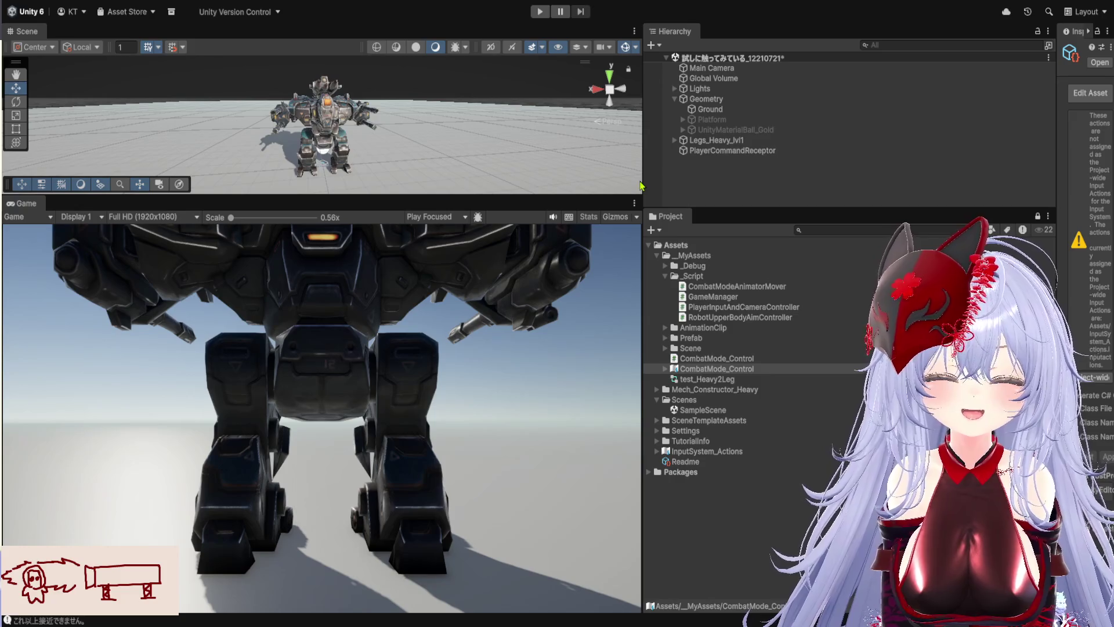
Resize panels to read the CombatMode_Control input settings, then inspect PlayerCommandReceptor's Game Manager.
{"action": "left_click_drag", "start_coordinate": [632, 186], "coordinate": [329, 185]}
{"action": "left_click_drag", "start_coordinate": [1056, 289], "coordinate": [636, 291]}
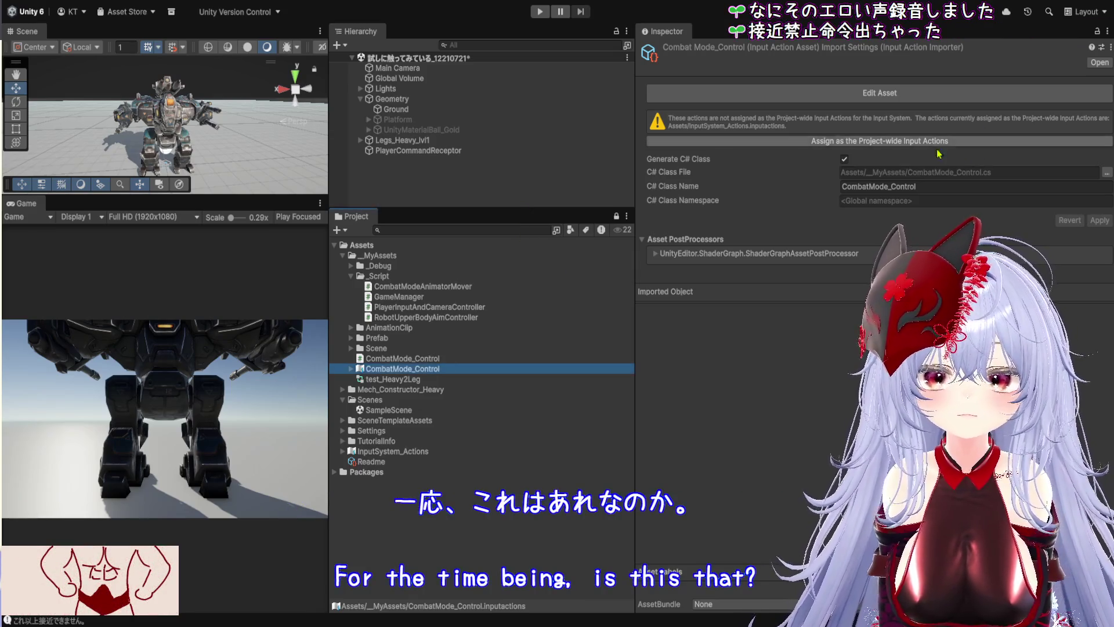
{"action": "mouse_move", "coordinate": [329, 309]}
{"action": "left_mouse_down"}
{"action": "mouse_move", "coordinate": [718, 364]}
{"action": "mouse_move", "coordinate": [845, 364]}
{"action": "left_mouse_up"}
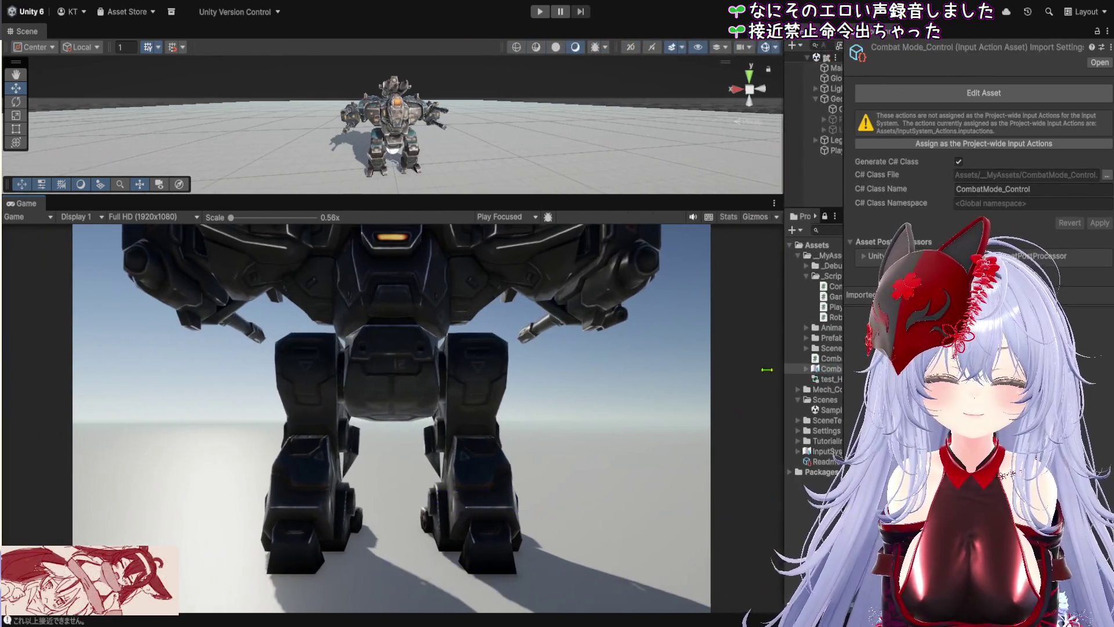
{"action": "left_click_drag", "start_coordinate": [686, 360], "coordinate": [452, 360]}
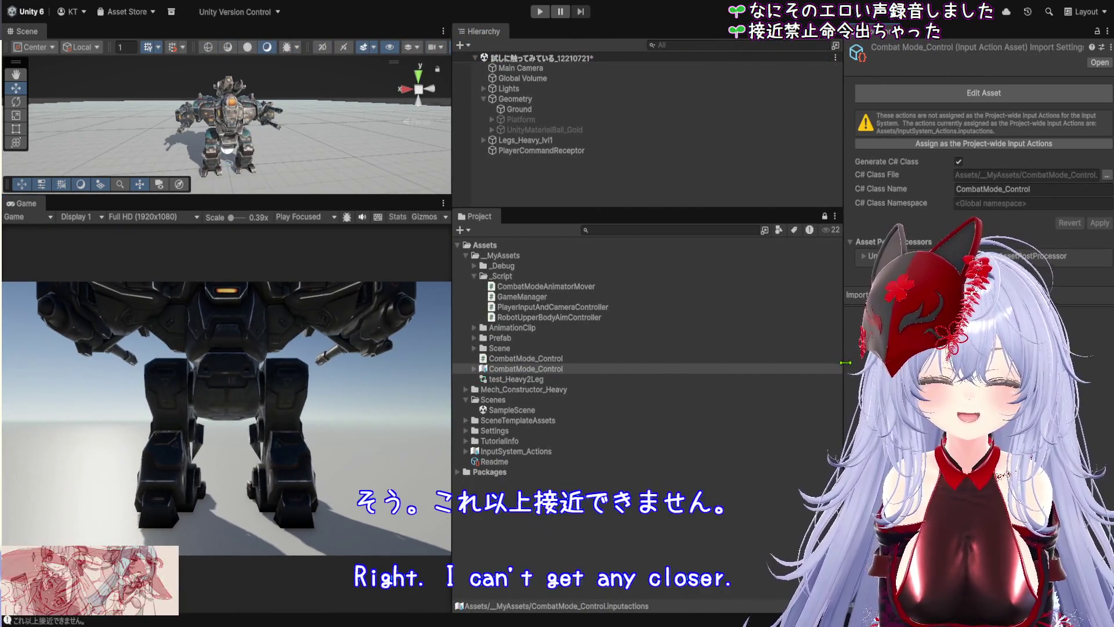
{"action": "left_click_drag", "start_coordinate": [844, 367], "coordinate": [892, 367]}
{"action": "left_click", "coordinate": [552, 151]}
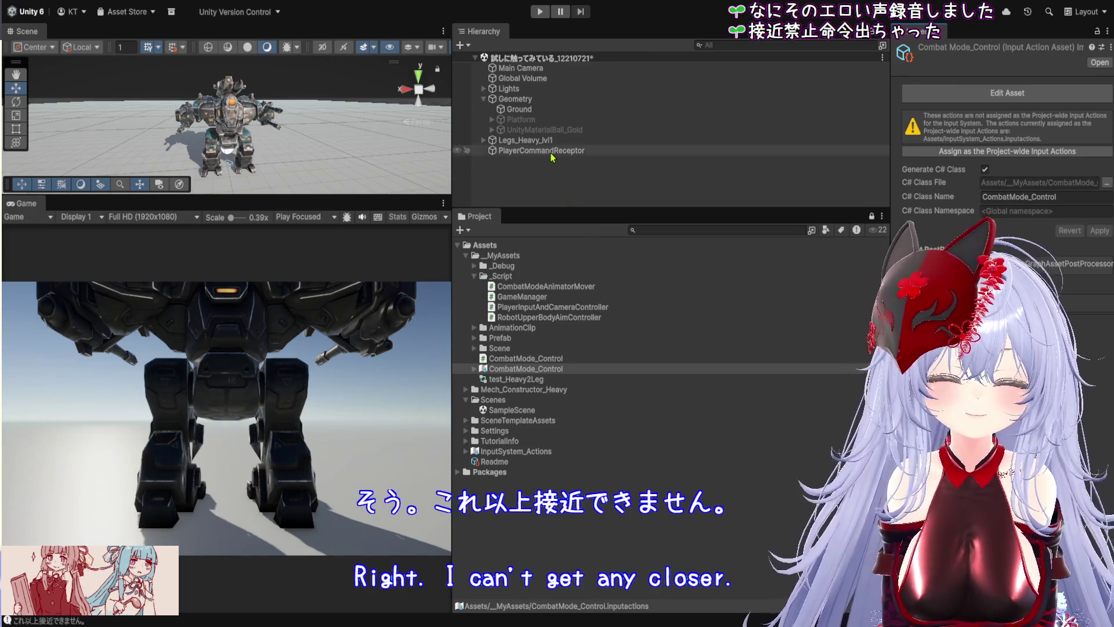
{"action": "left_click_drag", "start_coordinate": [892, 368], "coordinate": [799, 367]}
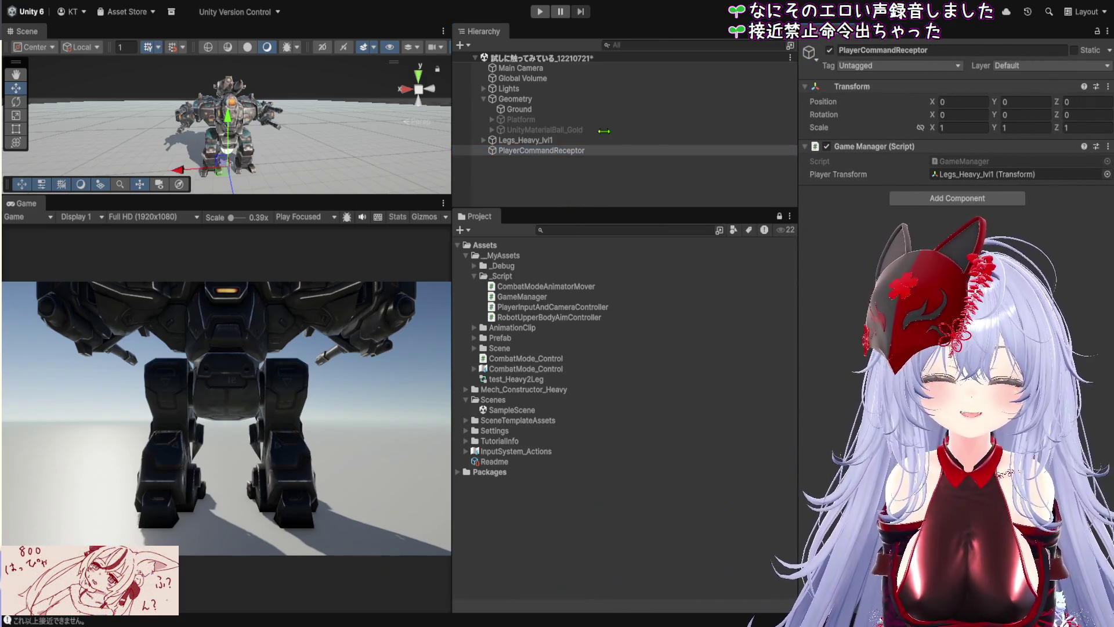
Select Main Camera, inspect its Max Zoom Distance field, and start play mode.
{"action": "left_click", "coordinate": [520, 68]}
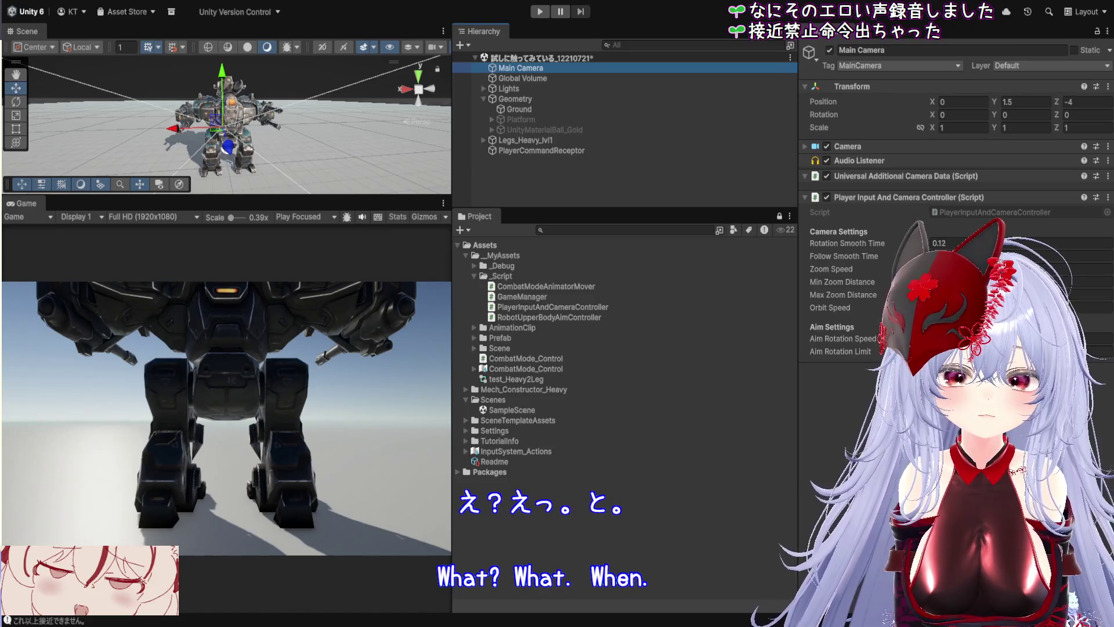
{"action": "left_click", "coordinate": [1022, 294]}
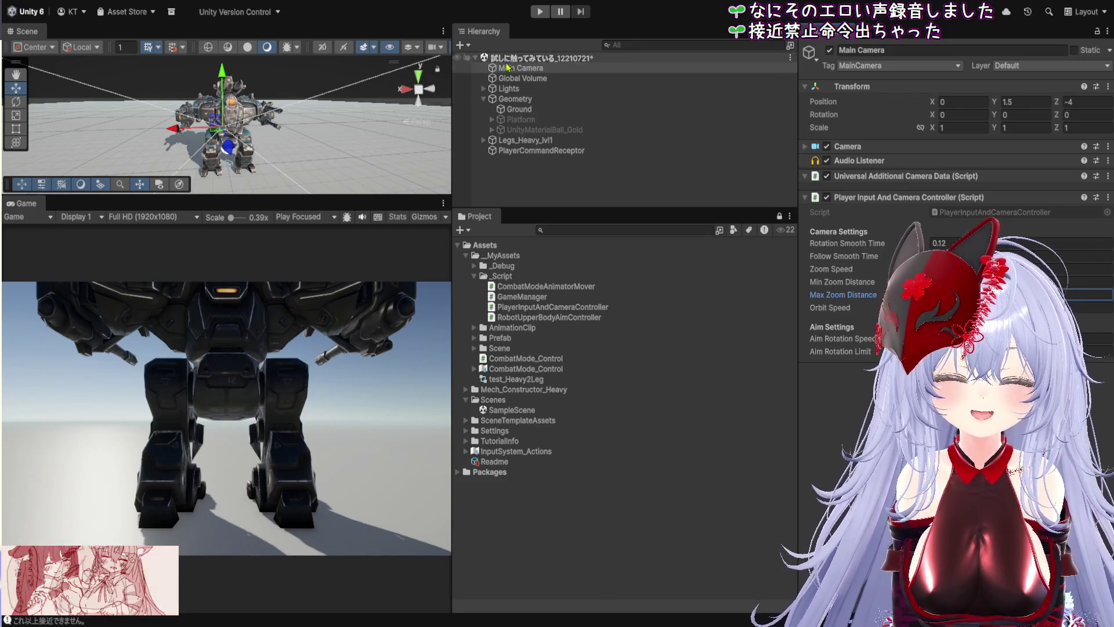
{"action": "left_click", "coordinate": [538, 12]}
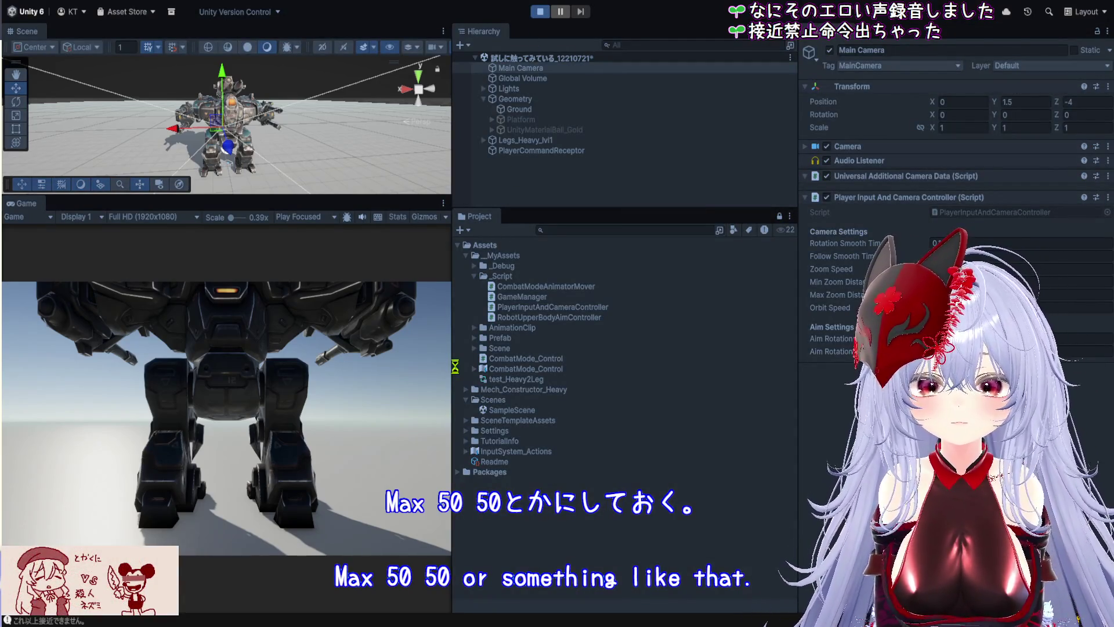
Widen the Scene and Game views and orbit the game camera high above the mech.
{"action": "left_click_drag", "start_coordinate": [453, 390], "coordinate": [790, 441]}
{"action": "scroll", "coordinate": [580, 467], "scroll_direction": "down", "scroll_amount": 3}
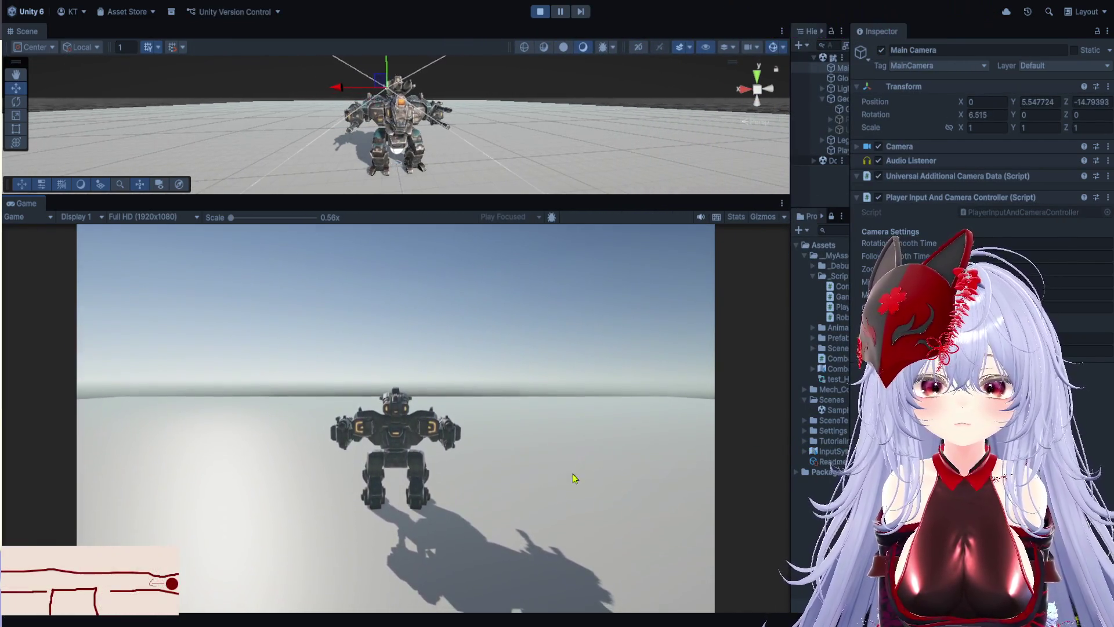
{"action": "mouse_move", "coordinate": [575, 478]}
{"action": "left_mouse_down"}
{"action": "mouse_move", "coordinate": [472, 487]}
{"action": "mouse_move", "coordinate": [632, 465]}
{"action": "mouse_move", "coordinate": [667, 478]}
{"action": "mouse_move", "coordinate": [662, 450]}
{"action": "mouse_move", "coordinate": [530, 433]}
{"action": "mouse_move", "coordinate": [577, 447]}
{"action": "mouse_move", "coordinate": [567, 405]}
{"action": "mouse_move", "coordinate": [413, 422]}
{"action": "mouse_move", "coordinate": [455, 398]}
{"action": "mouse_move", "coordinate": [515, 273]}
{"action": "mouse_move", "coordinate": [497, 453]}
{"action": "mouse_move", "coordinate": [507, 405]}
{"action": "mouse_move", "coordinate": [477, 383]}
{"action": "mouse_move", "coordinate": [187, 372]}
{"action": "mouse_move", "coordinate": [184, 418]}
{"action": "mouse_move", "coordinate": [162, 457]}
{"action": "mouse_move", "coordinate": [141, 423]}
{"action": "mouse_move", "coordinate": [155, 349]}
{"action": "mouse_move", "coordinate": [162, 382]}
{"action": "mouse_move", "coordinate": [214, 365]}
{"action": "mouse_move", "coordinate": [232, 392]}
{"action": "mouse_move", "coordinate": [261, 385]}
{"action": "mouse_move", "coordinate": [323, 406]}
{"action": "mouse_move", "coordinate": [374, 442]}
{"action": "mouse_move", "coordinate": [568, 401]}
{"action": "mouse_move", "coordinate": [612, 371]}
{"action": "mouse_move", "coordinate": [600, 461]}
{"action": "mouse_move", "coordinate": [602, 445]}
{"action": "mouse_move", "coordinate": [500, 401]}
{"action": "mouse_move", "coordinate": [373, 316]}
{"action": "mouse_move", "coordinate": [261, 372]}
{"action": "mouse_move", "coordinate": [178, 438]}
{"action": "mouse_move", "coordinate": [181, 390]}
{"action": "mouse_move", "coordinate": [191, 368]}
{"action": "mouse_move", "coordinate": [315, 331]}
{"action": "mouse_move", "coordinate": [347, 364]}
{"action": "mouse_move", "coordinate": [706, 308]}
{"action": "mouse_move", "coordinate": [496, 356]}
{"action": "left_mouse_up"}
Zoom the game camera far out and back in, then stop play mode.
{"action": "scroll", "coordinate": [261, 360], "scroll_direction": "down", "scroll_amount": 5}
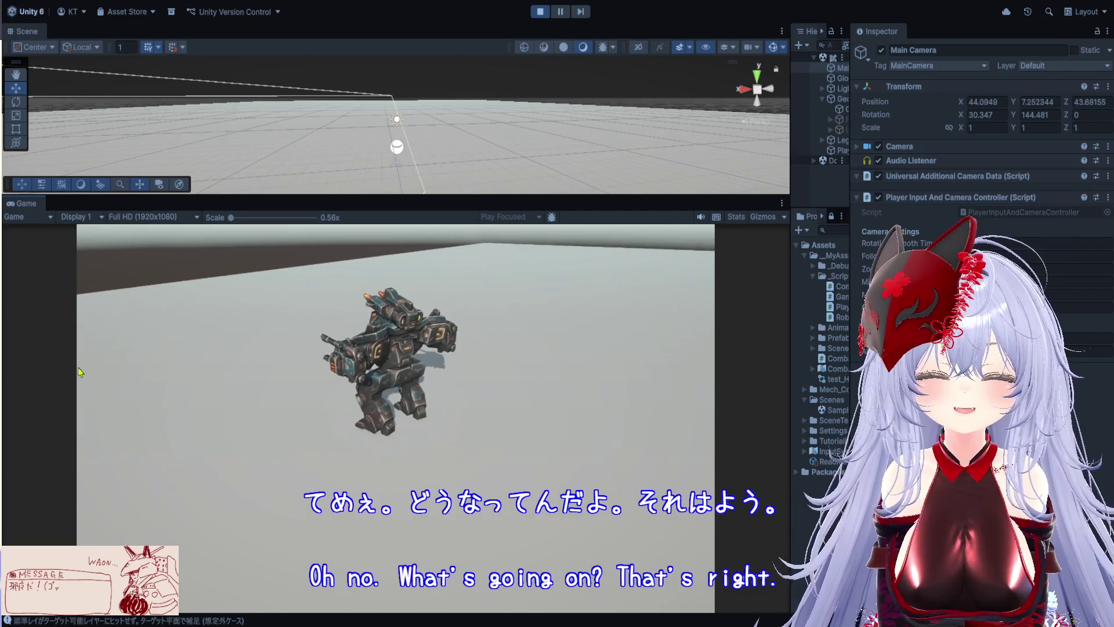
{"action": "scroll", "coordinate": [316, 386], "scroll_direction": "up", "scroll_amount": 3}
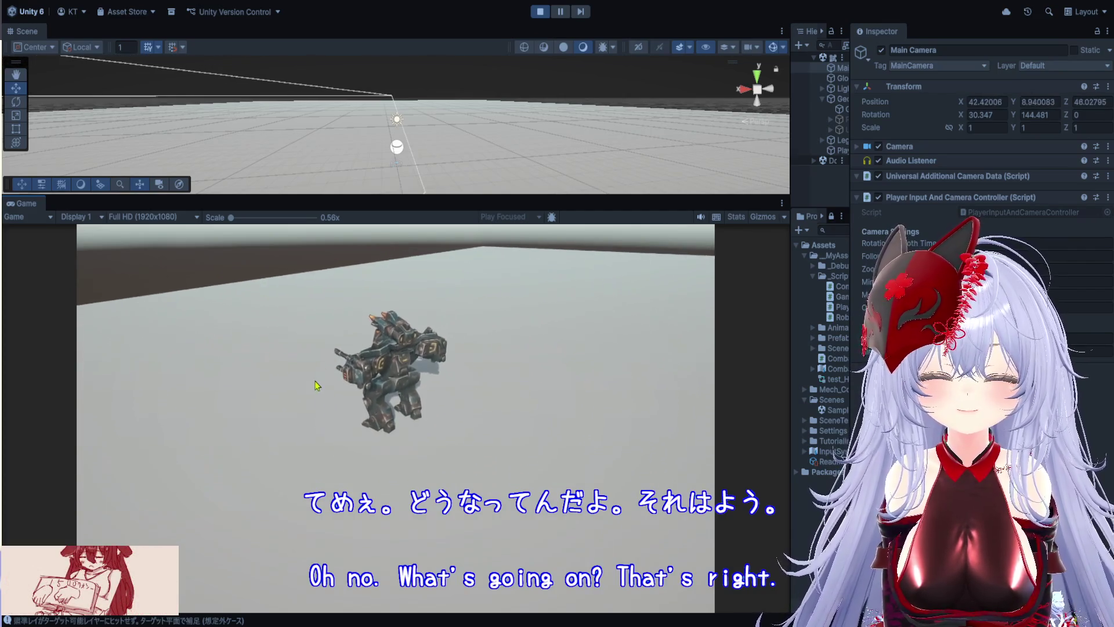
{"action": "left_click", "coordinate": [540, 11]}
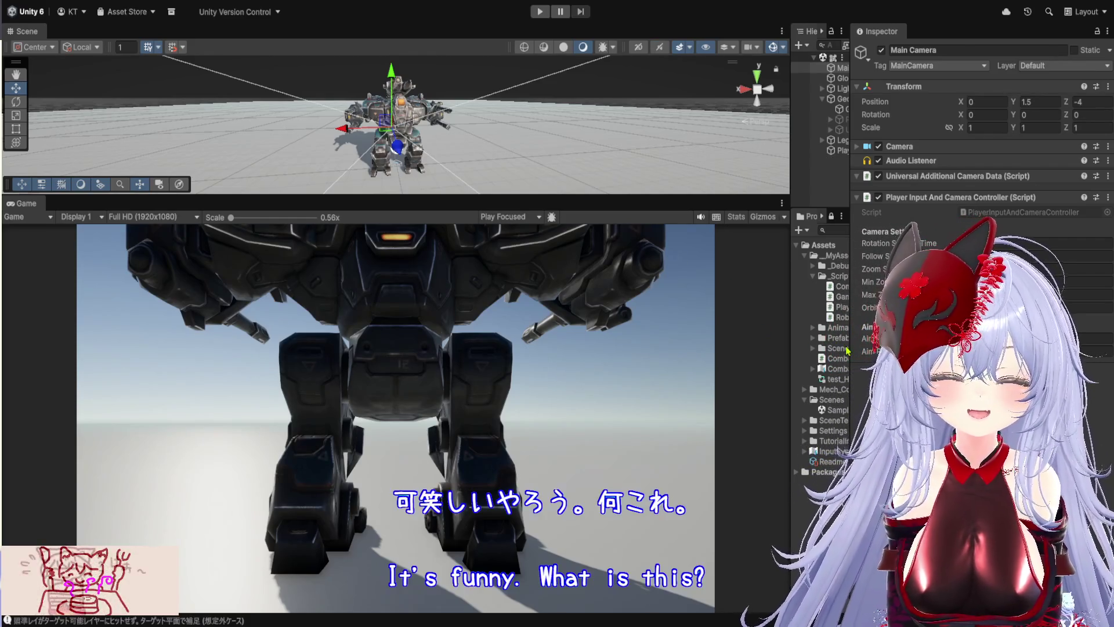
Widen Hierarchy, Project and Inspector to read labels, then enlarge the Scene and taller Game view.
{"action": "left_click_drag", "start_coordinate": [849, 348], "coordinate": [988, 348]}
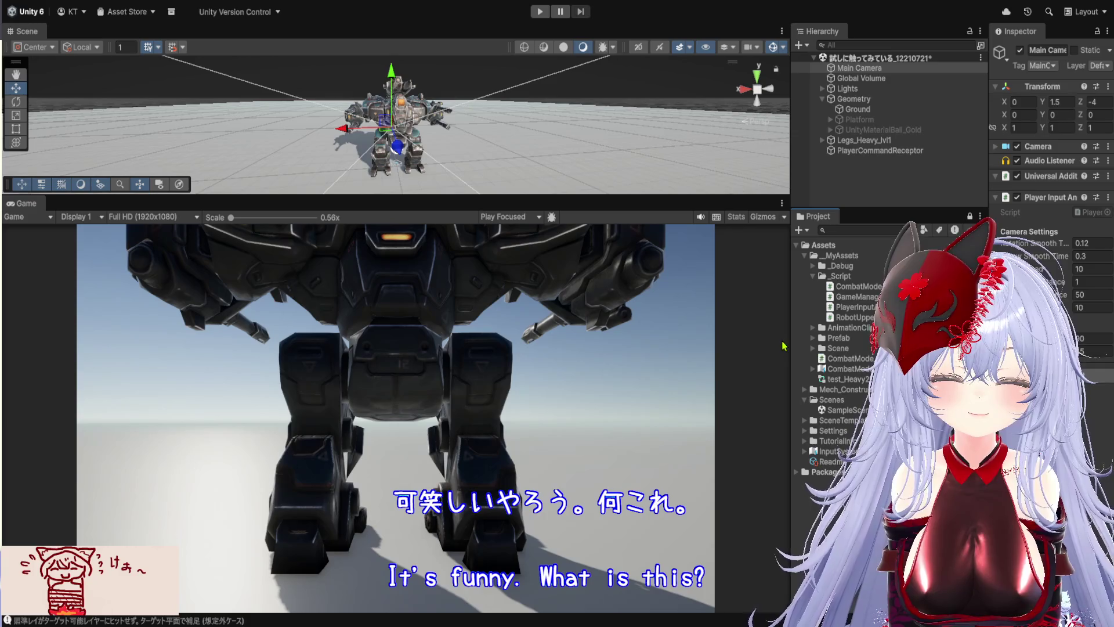
{"action": "left_click_drag", "start_coordinate": [787, 344], "coordinate": [504, 345]}
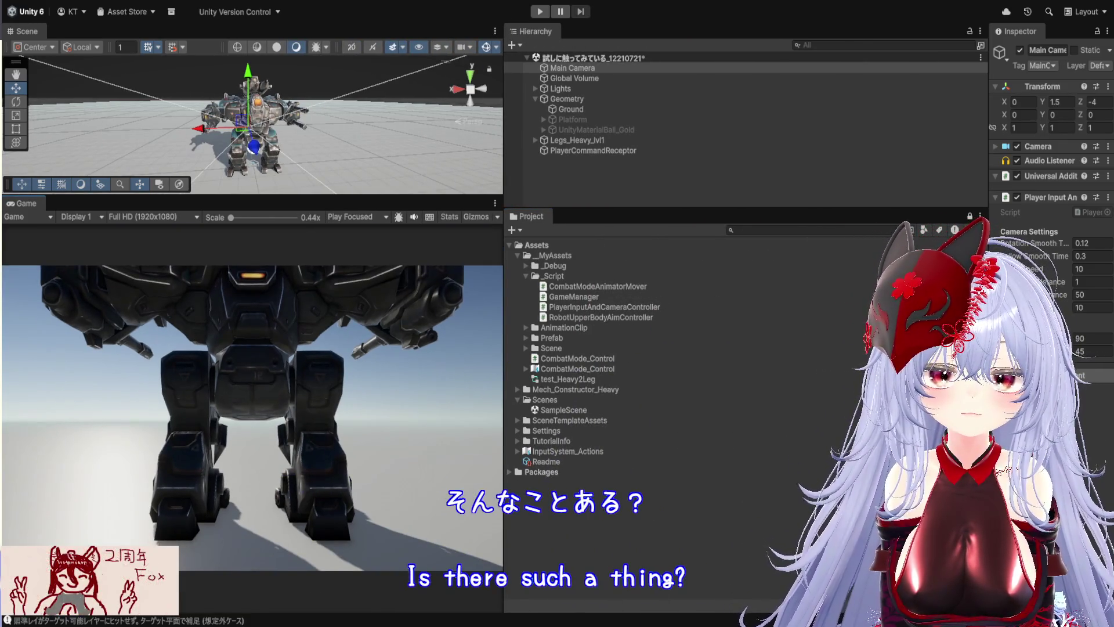
{"action": "left_click_drag", "start_coordinate": [989, 221], "coordinate": [761, 221]}
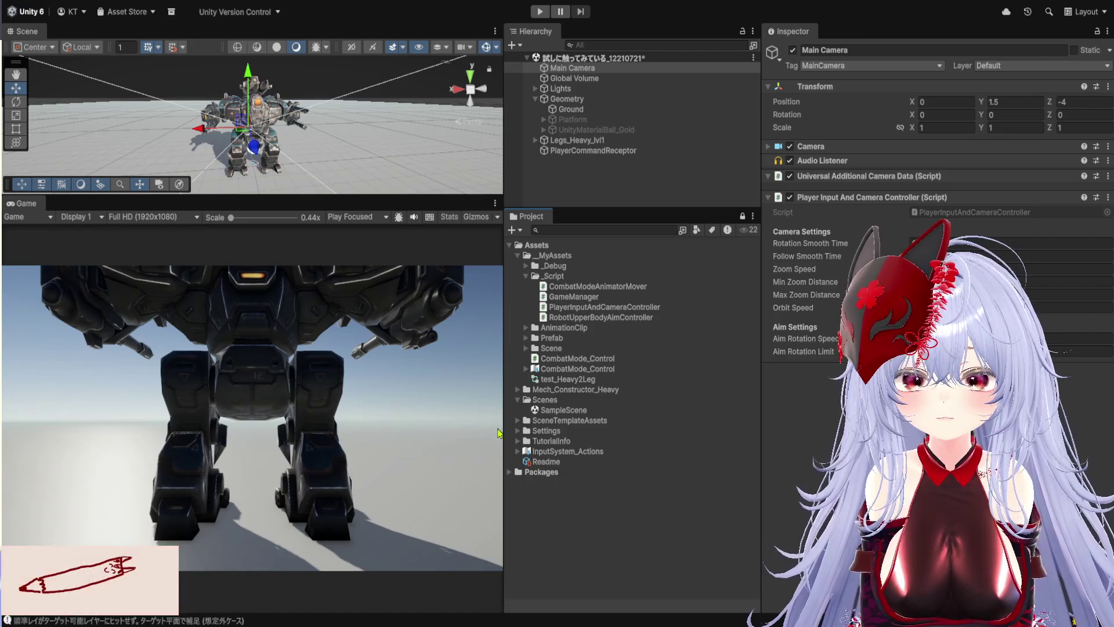
{"action": "left_click_drag", "start_coordinate": [502, 427], "coordinate": [870, 427]}
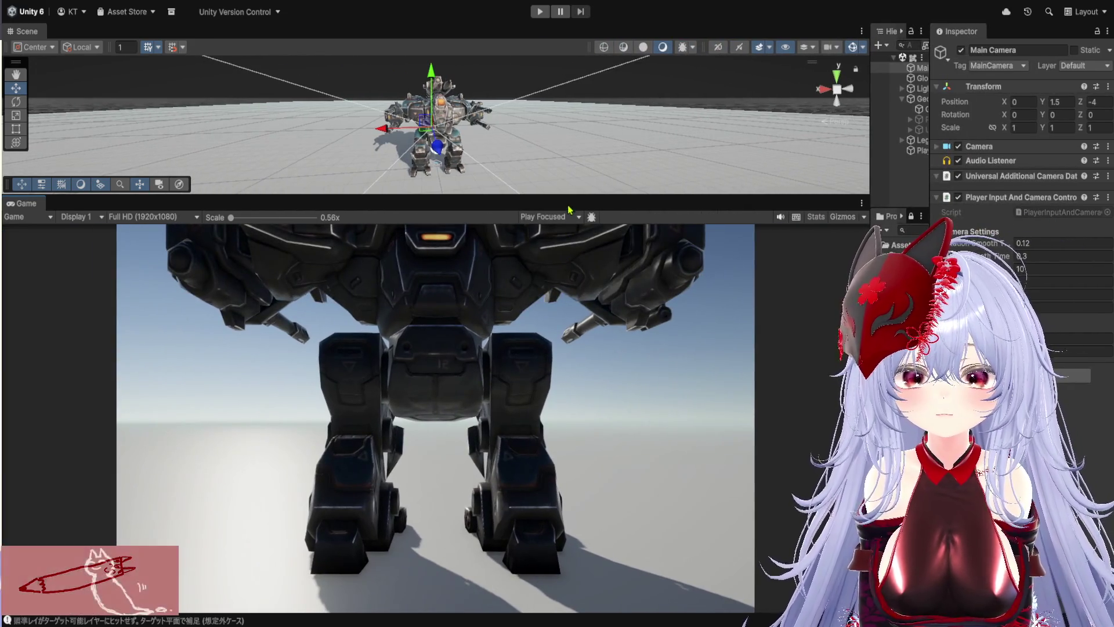
{"action": "left_click_drag", "start_coordinate": [569, 196], "coordinate": [587, 77]}
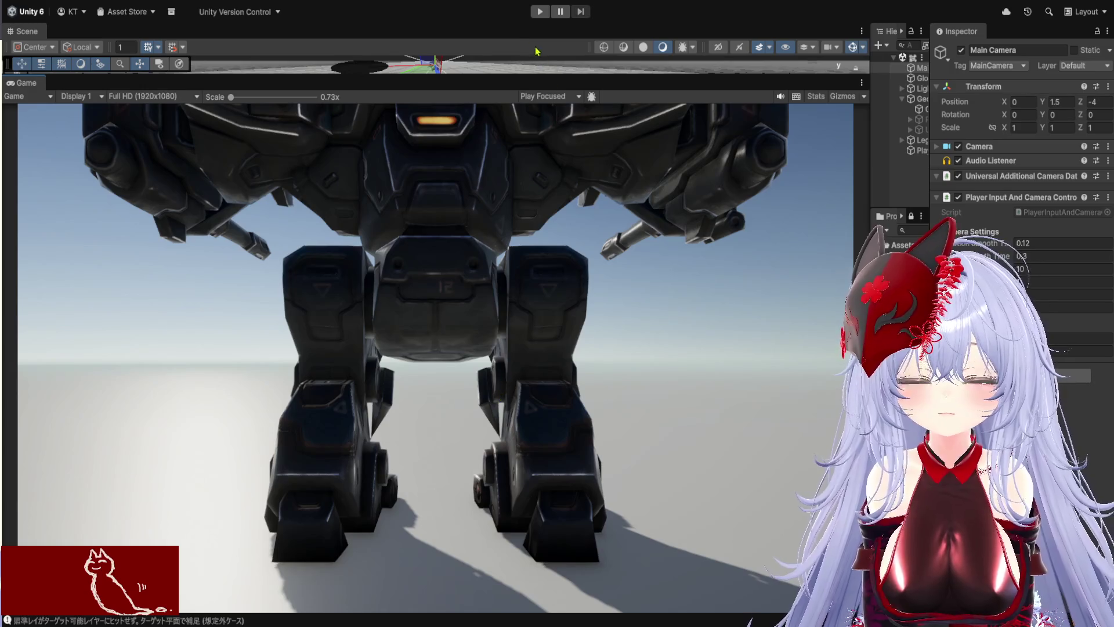
{"action": "left_click", "coordinate": [539, 11]}
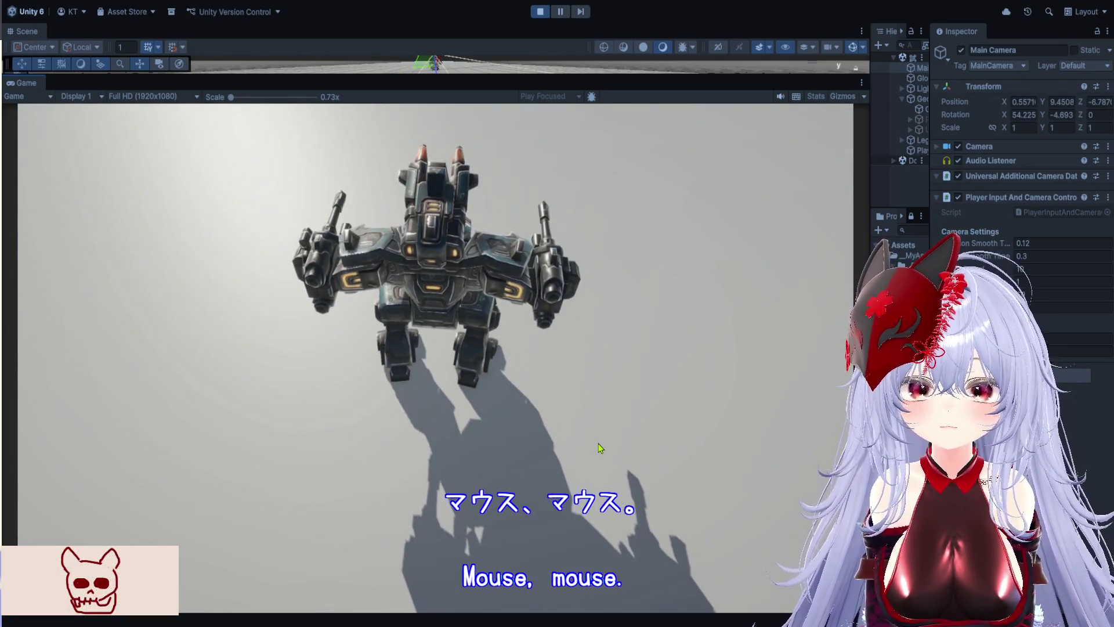
{"action": "left_click_drag", "start_coordinate": [598, 448], "coordinate": [505, 380]}
{"action": "scroll", "coordinate": [505, 380], "scroll_direction": "up", "scroll_amount": 3}
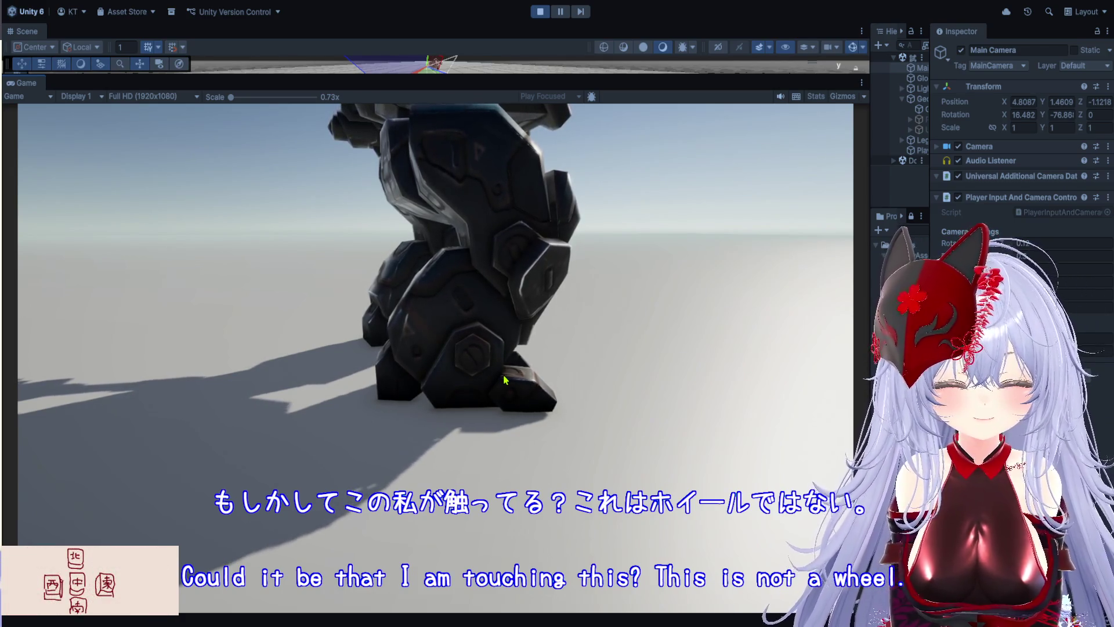
{"action": "scroll", "coordinate": [456, 284], "scroll_direction": "up", "scroll_amount": 5}
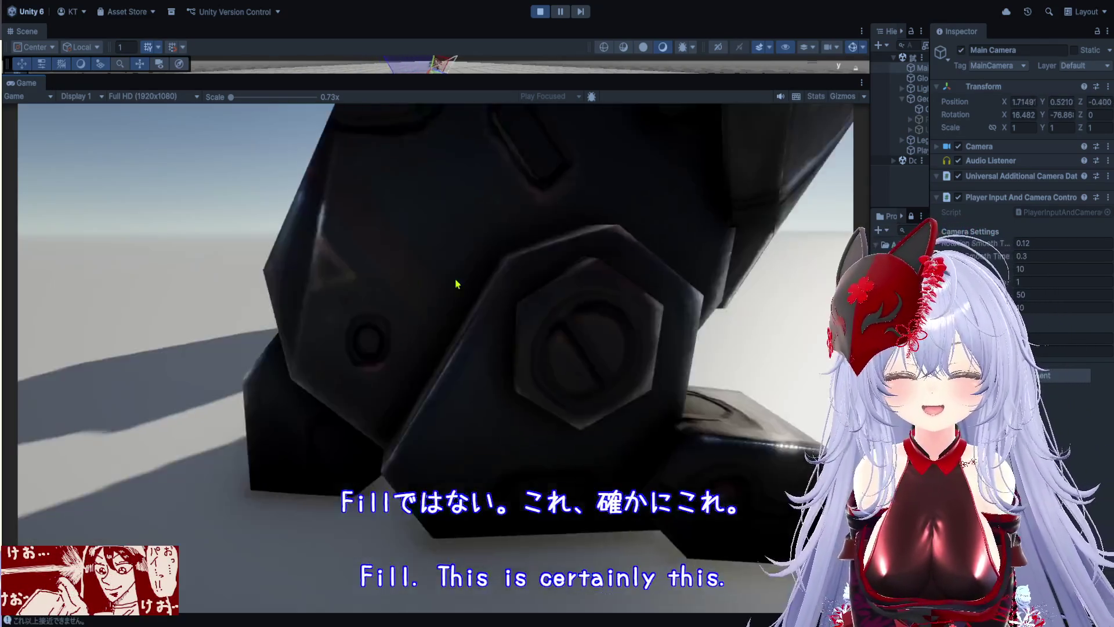
{"action": "scroll", "coordinate": [456, 284], "scroll_direction": "down", "scroll_amount": 10}
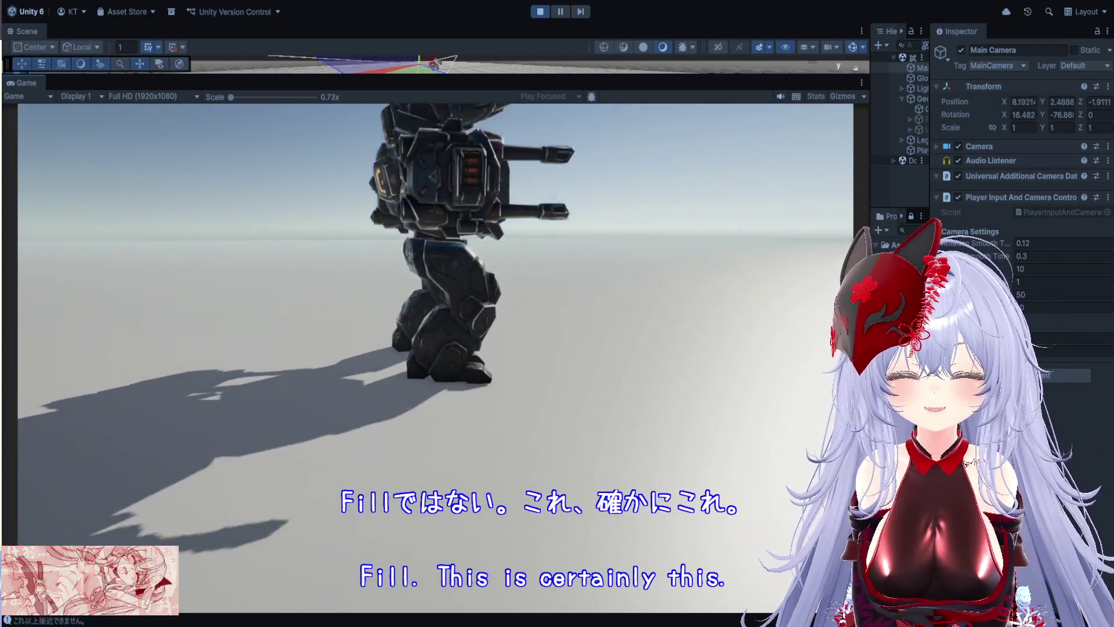
{"action": "scroll", "coordinate": [456, 283], "scroll_direction": "down", "scroll_amount": 10}
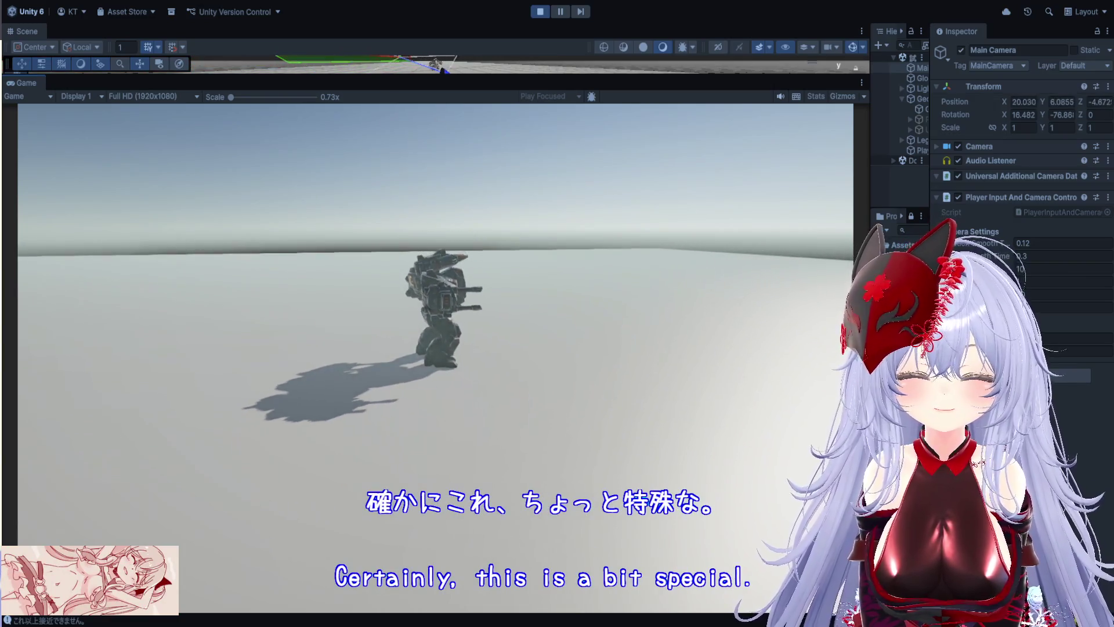
{"action": "scroll", "coordinate": [456, 284], "scroll_direction": "down", "scroll_amount": 5}
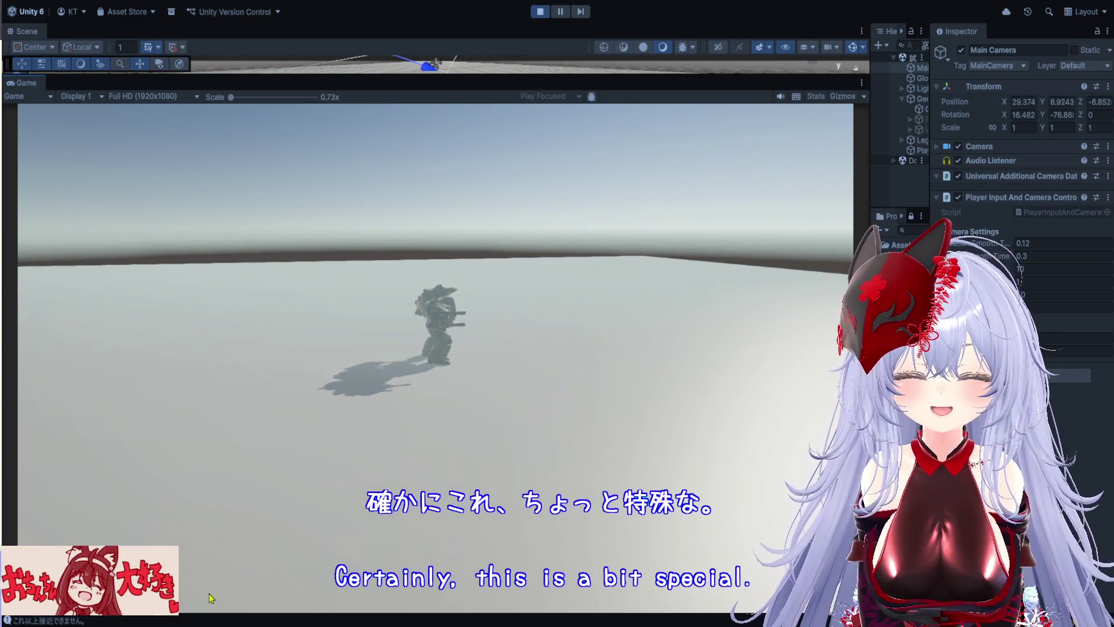
{"action": "mouse_move", "coordinate": [244, 425]}
{"action": "left_mouse_down"}
{"action": "mouse_move", "coordinate": [299, 436]}
{"action": "mouse_move", "coordinate": [367, 398]}
{"action": "left_mouse_up"}
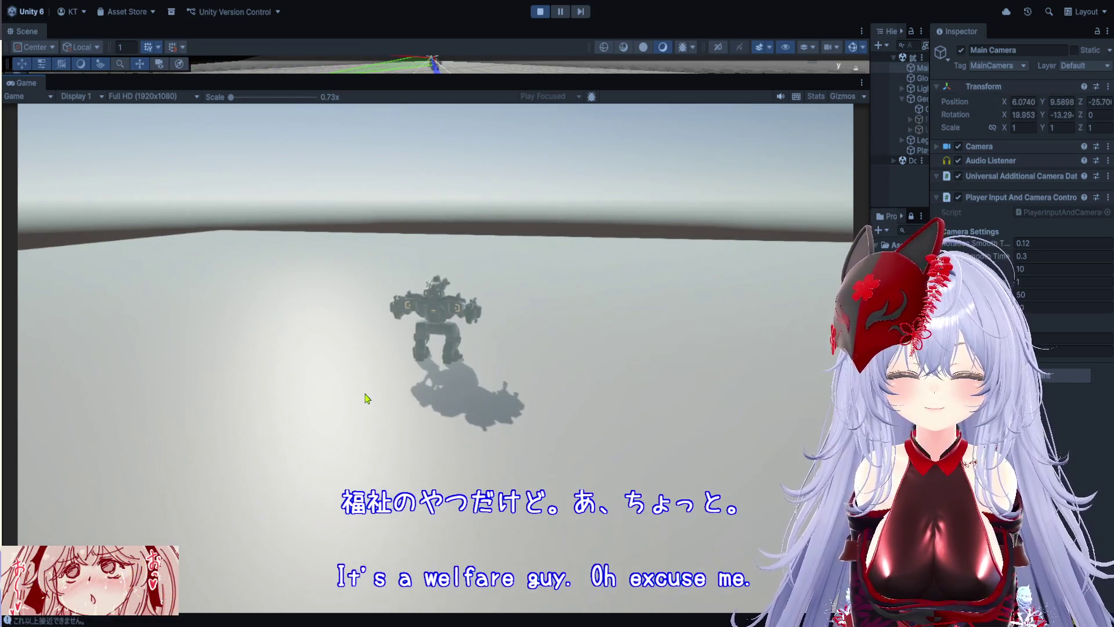
{"action": "scroll", "coordinate": [373, 398], "scroll_direction": "down", "scroll_amount": 2}
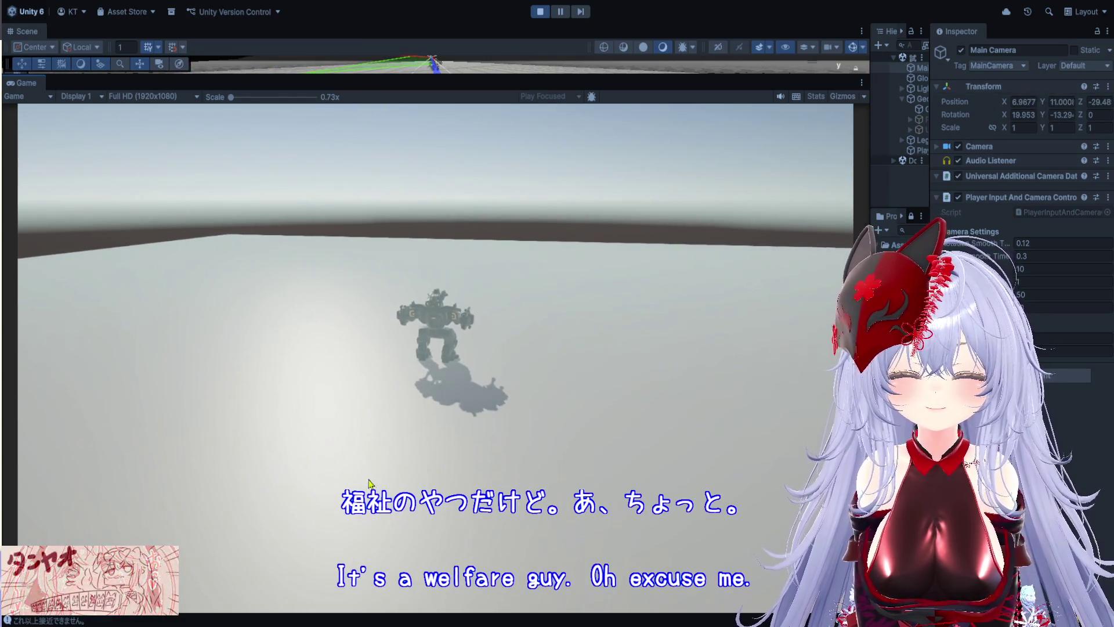
{"action": "scroll", "coordinate": [367, 503], "scroll_direction": "up", "scroll_amount": 2}
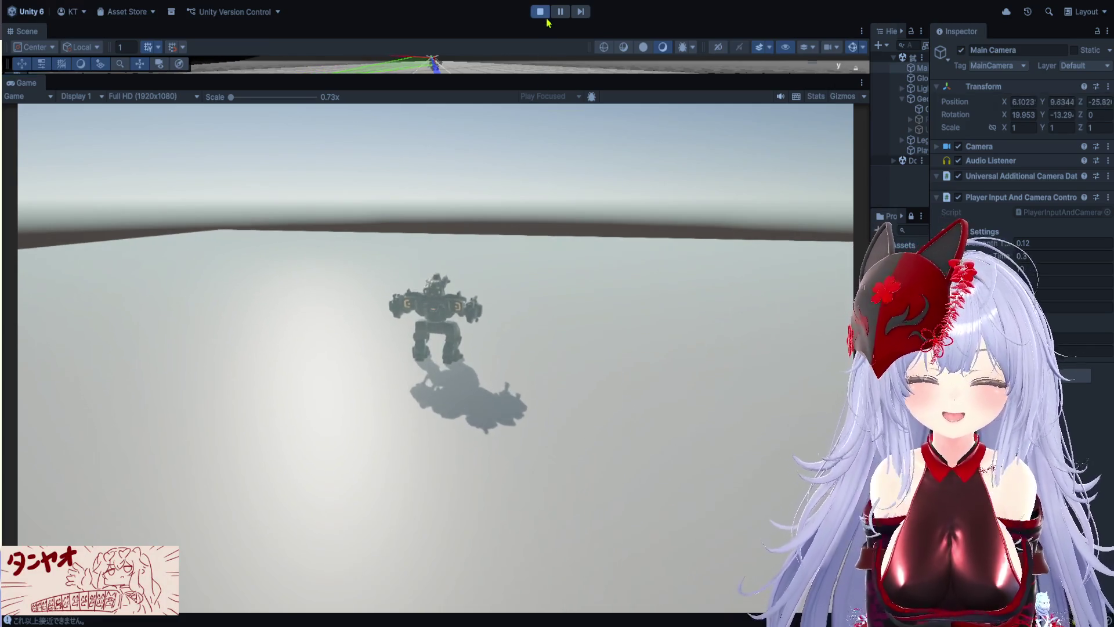
{"action": "left_click", "coordinate": [543, 13]}
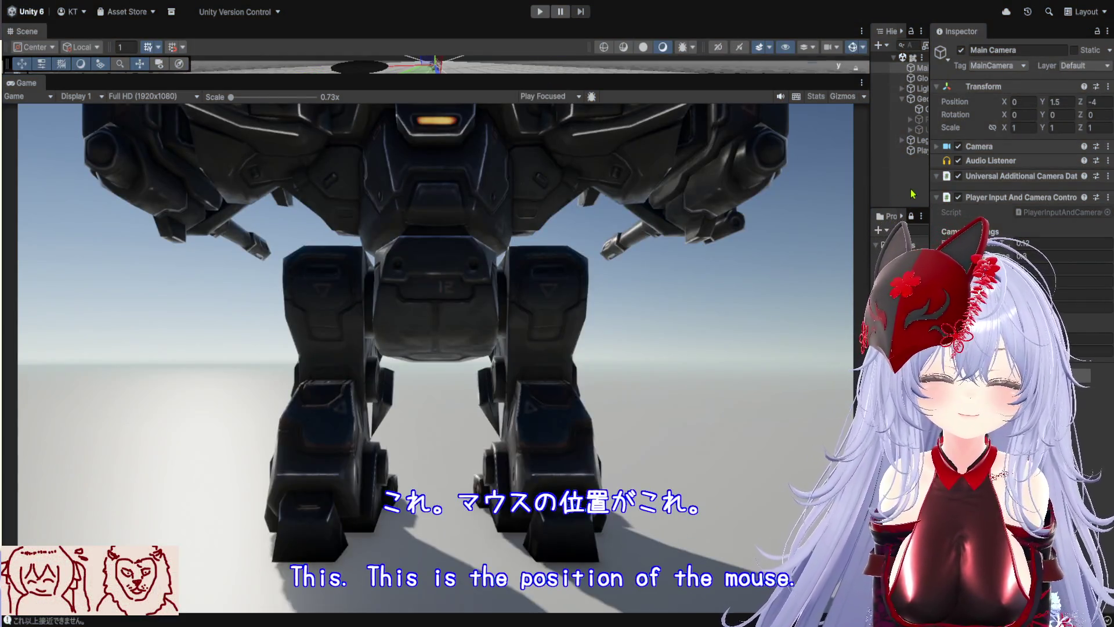
Inspect the CombatMode_Control script and input actions asset settings, then start play mode again.
{"action": "left_click_drag", "start_coordinate": [870, 214], "coordinate": [718, 215]}
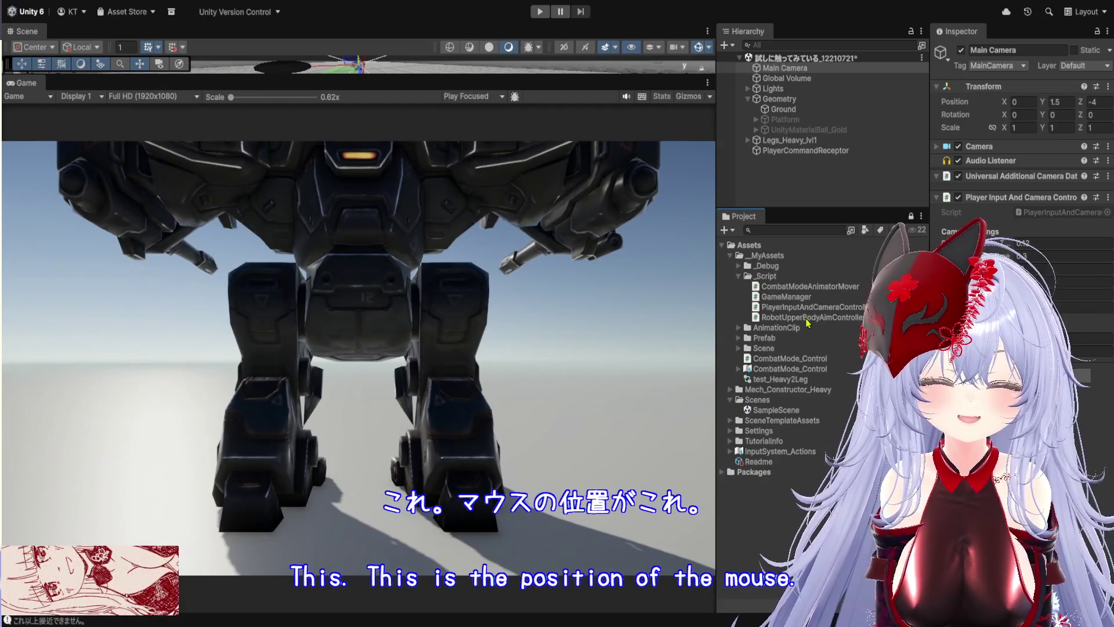
{"action": "left_click", "coordinate": [806, 369]}
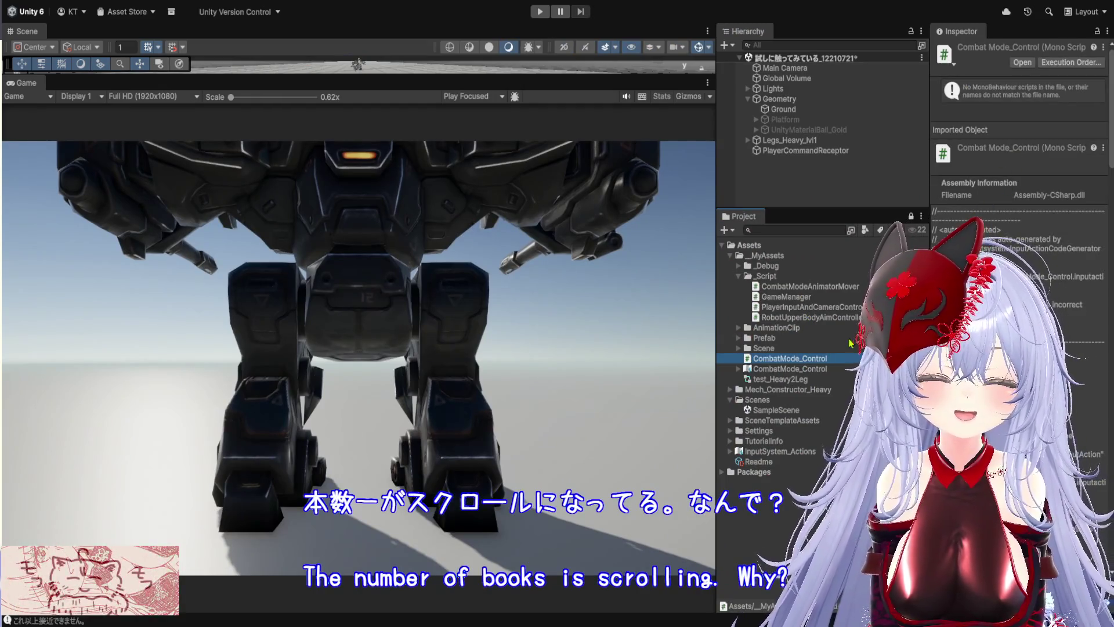
{"action": "left_click", "coordinate": [515, 273]}
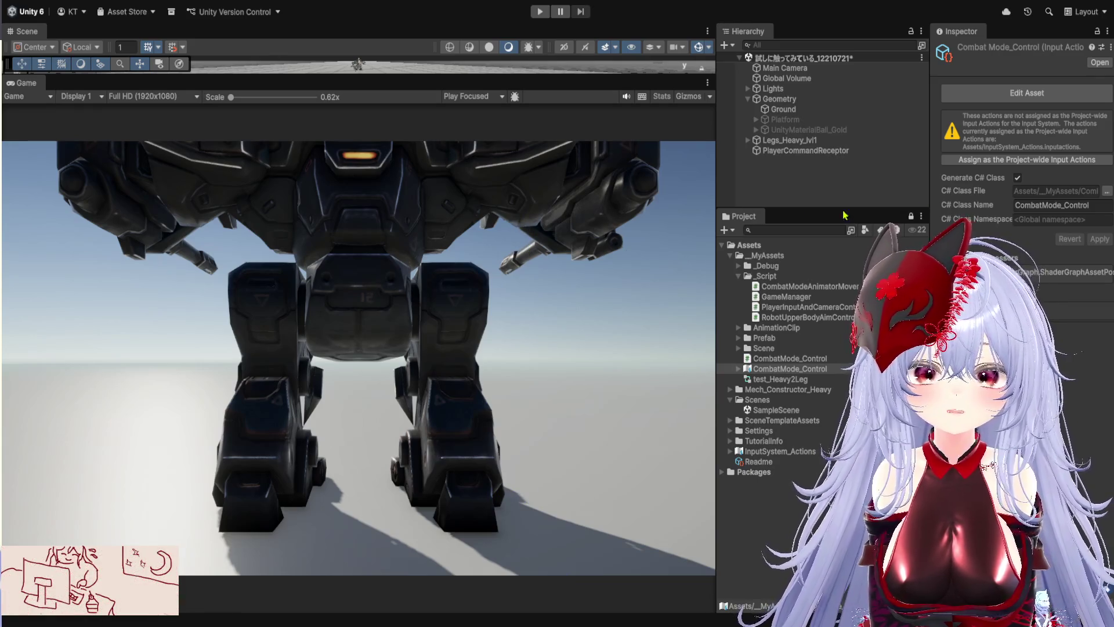
{"action": "left_click", "coordinate": [540, 12]}
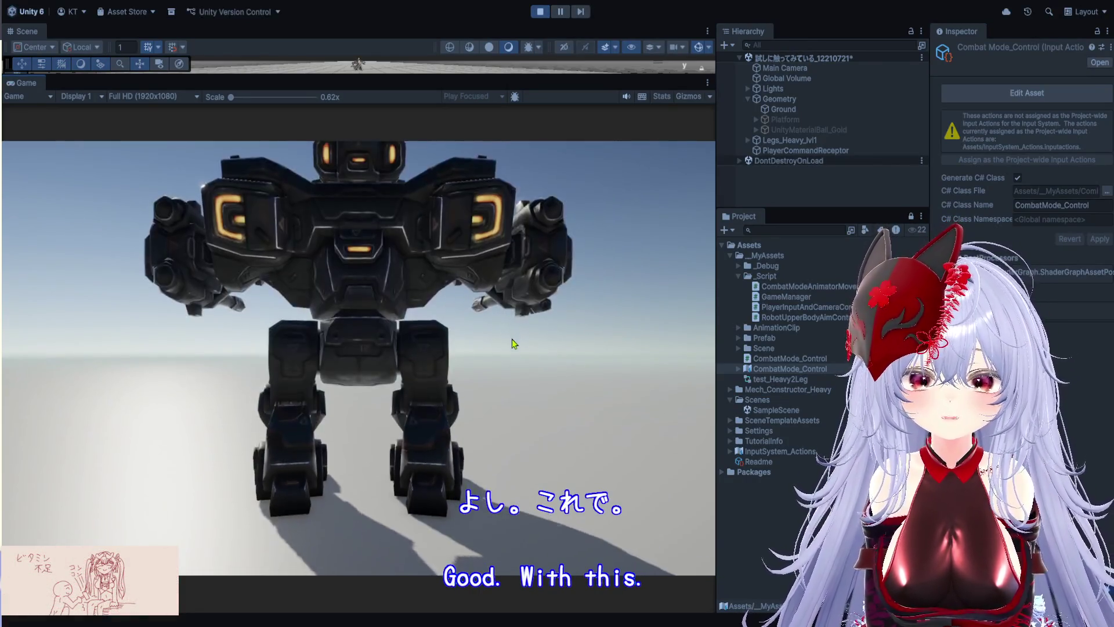
Walk the mech away from the camera, then turn it toward the lower left.
{"action": "key", "text": "w"}
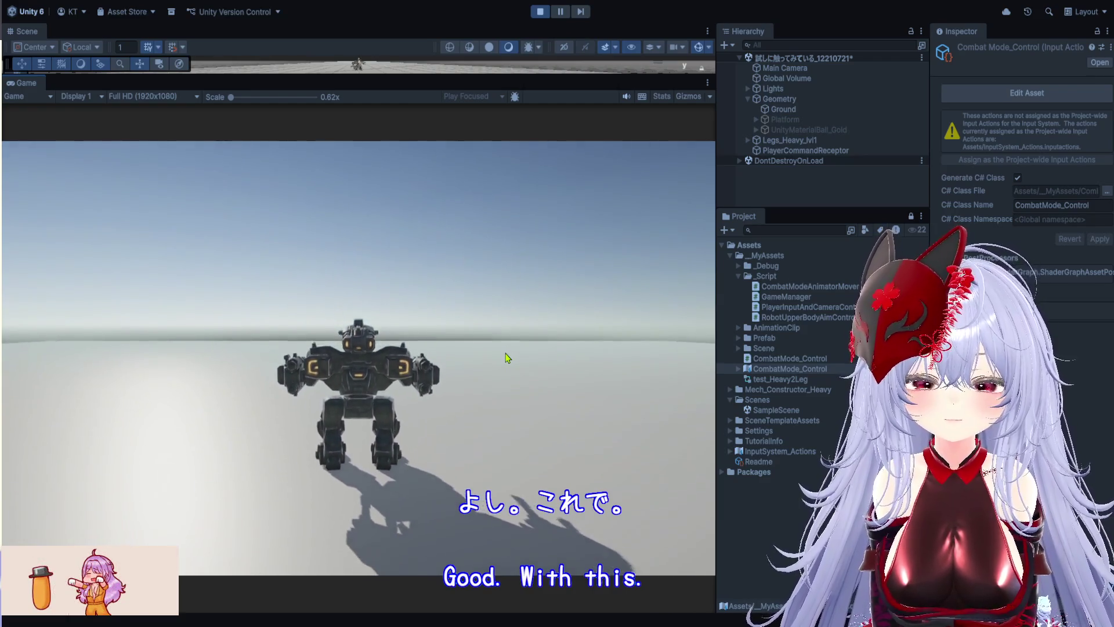
{"action": "mouse_move", "coordinate": [505, 381]}
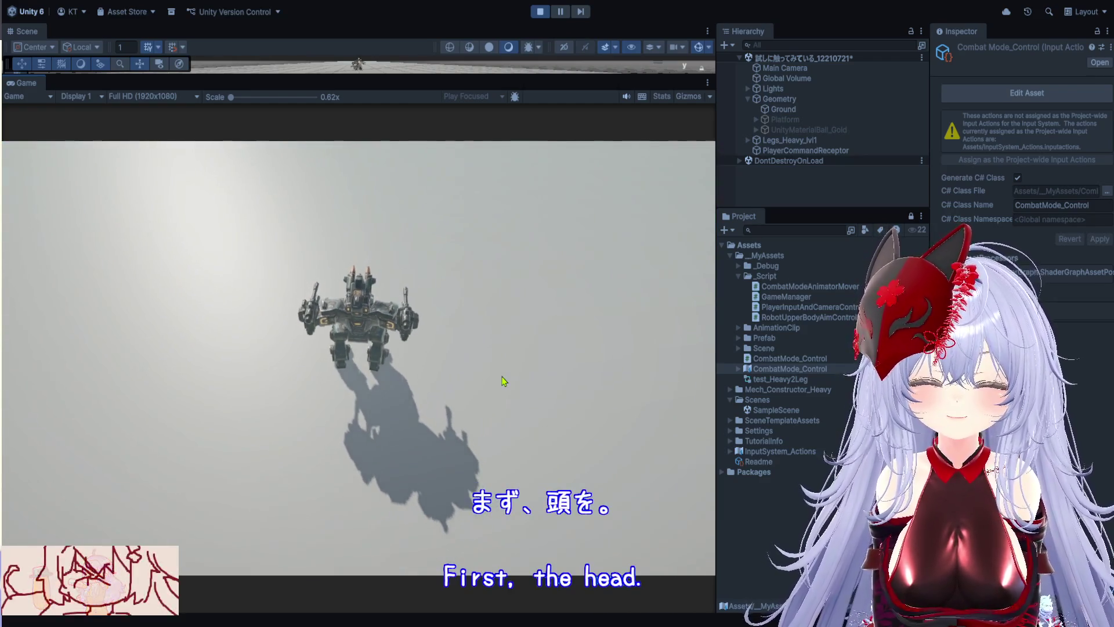
{"action": "mouse_move", "coordinate": [507, 338]}
{"action": "mouse_move", "coordinate": [517, 313]}
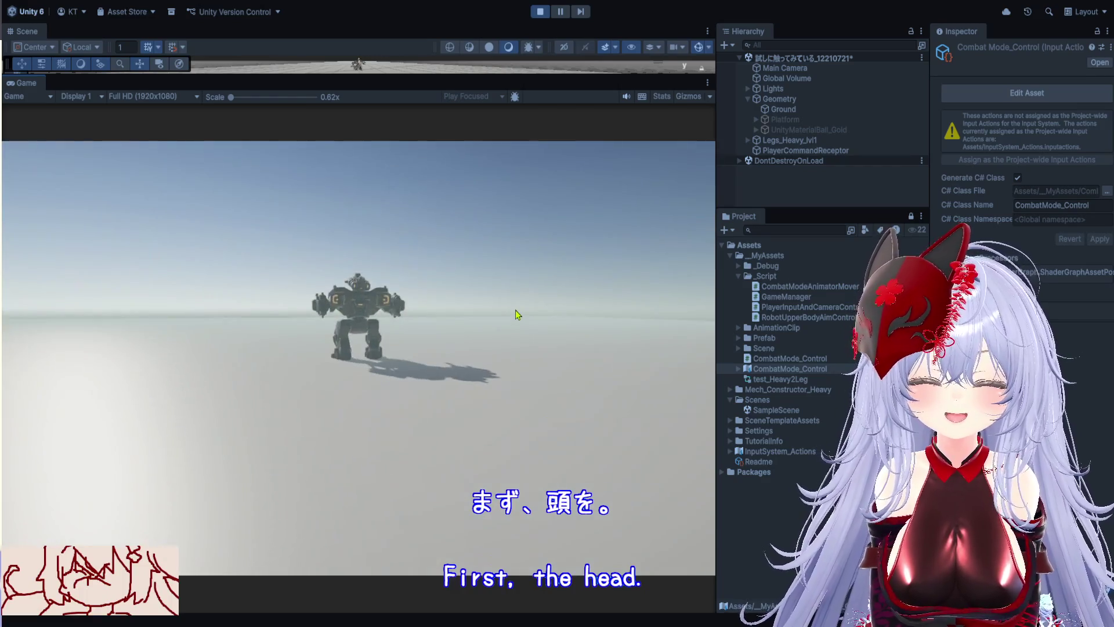
{"action": "mouse_move", "coordinate": [534, 297]}
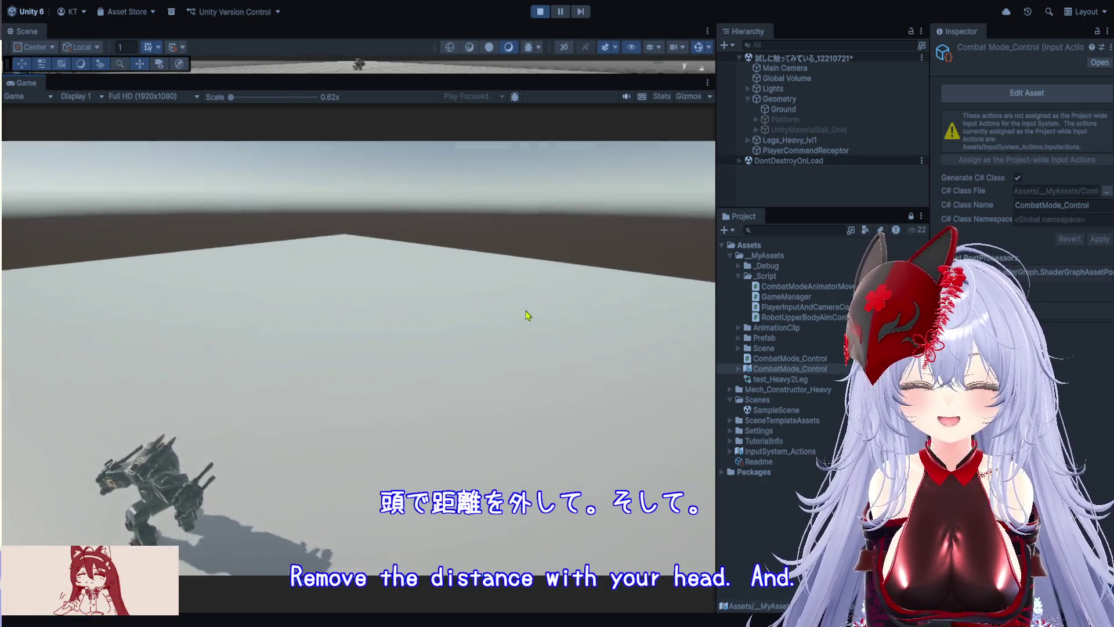
{"action": "mouse_move", "coordinate": [421, 329]}
{"action": "mouse_move", "coordinate": [311, 354]}
{"action": "mouse_move", "coordinate": [246, 373]}
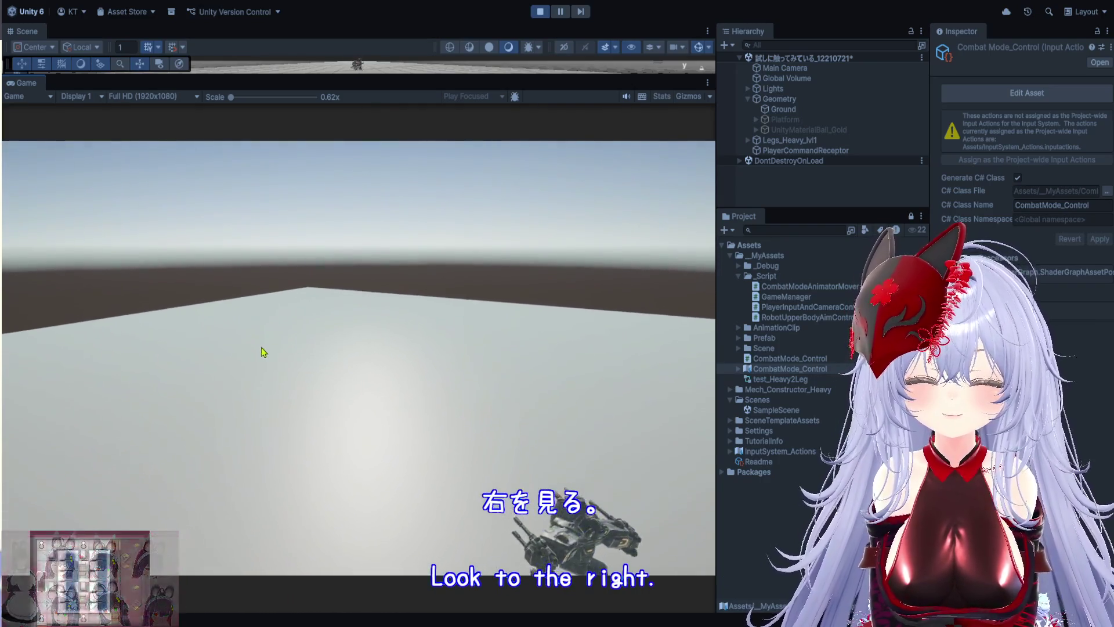
{"action": "mouse_move", "coordinate": [371, 346]}
{"action": "mouse_move", "coordinate": [412, 358]}
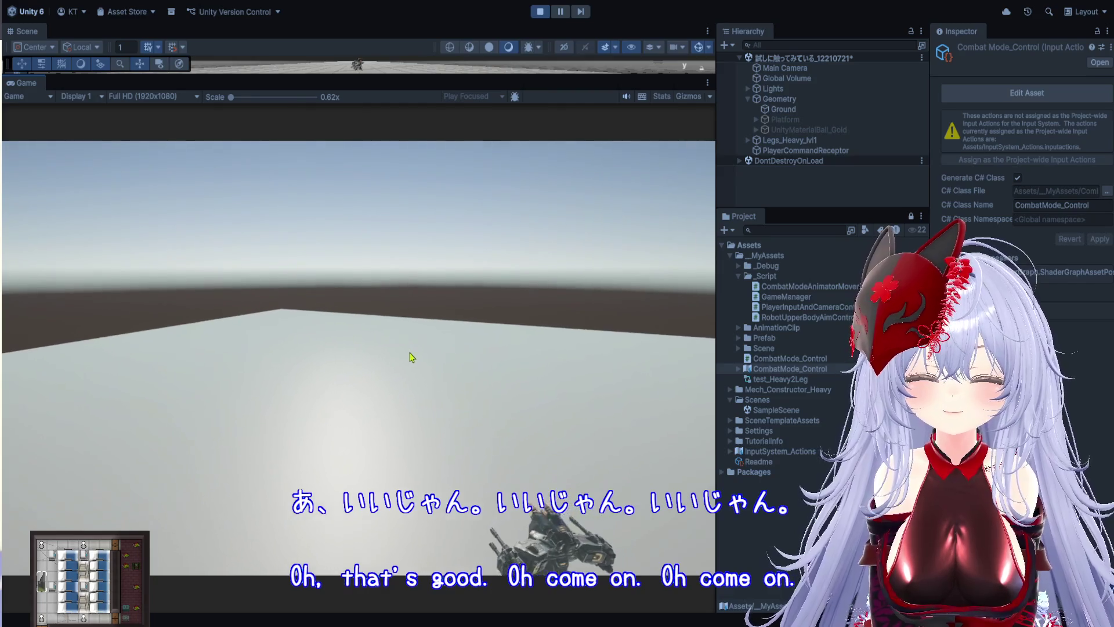
{"action": "key", "text": "a"}
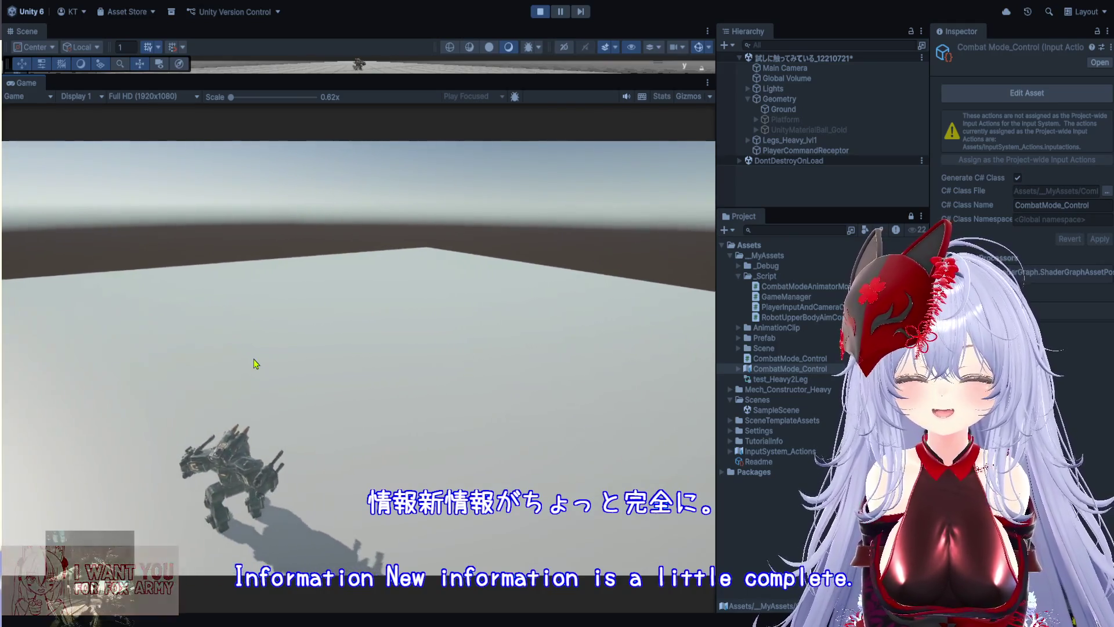
Steer the mech right briefly, then keep walking it left and turning it on the platform.
{"action": "key", "text": "d"}
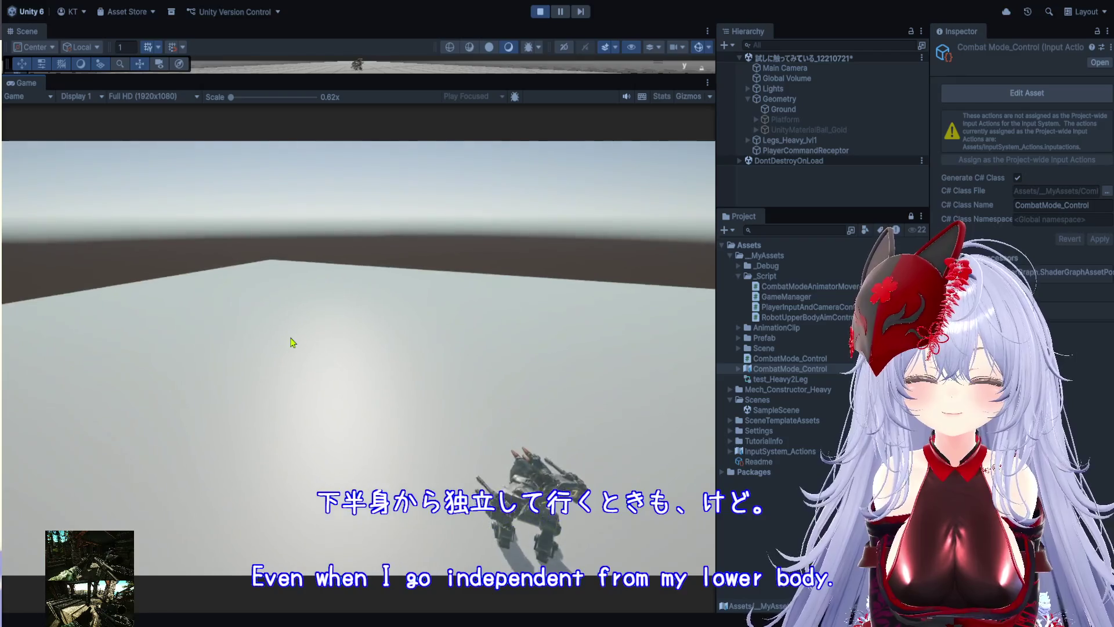
{"action": "key", "text": "a"}
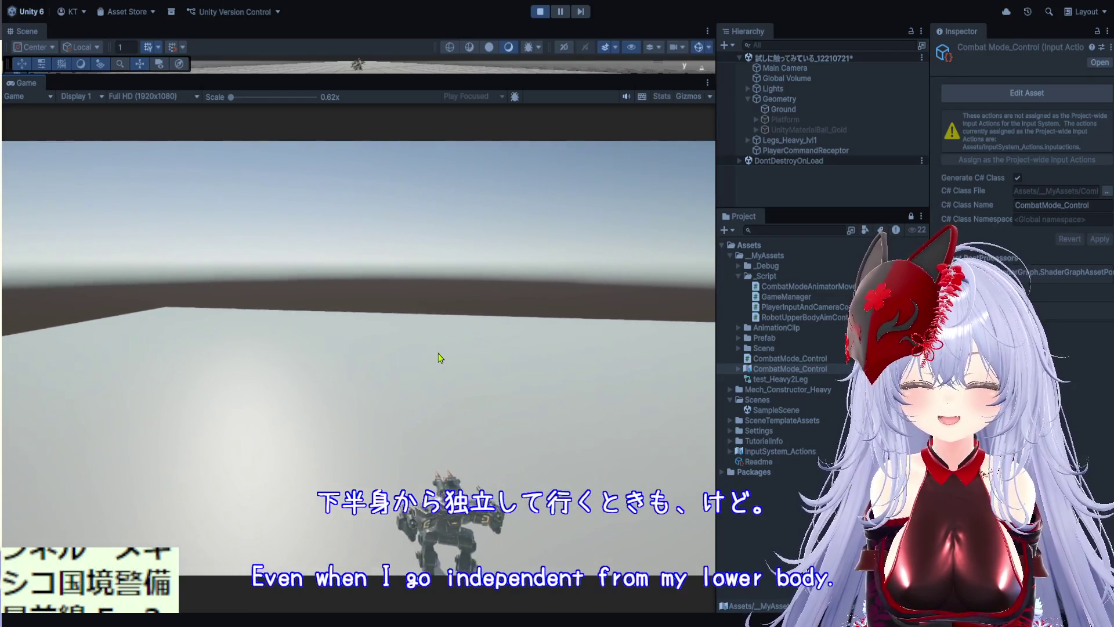
{"action": "key", "text": "a"}
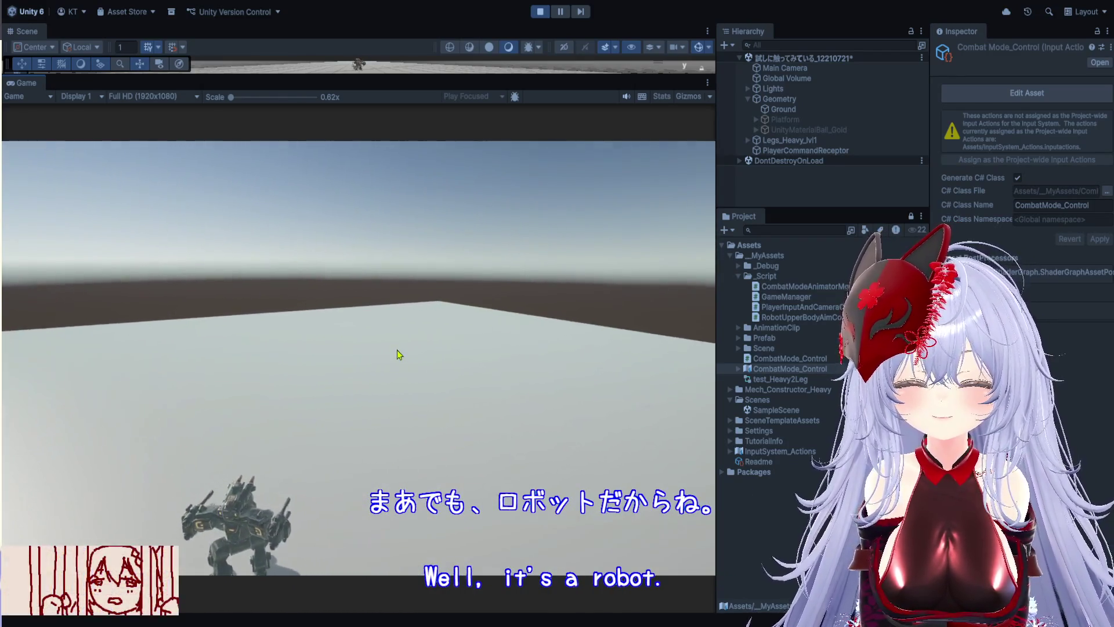
{"action": "key", "text": "a"}
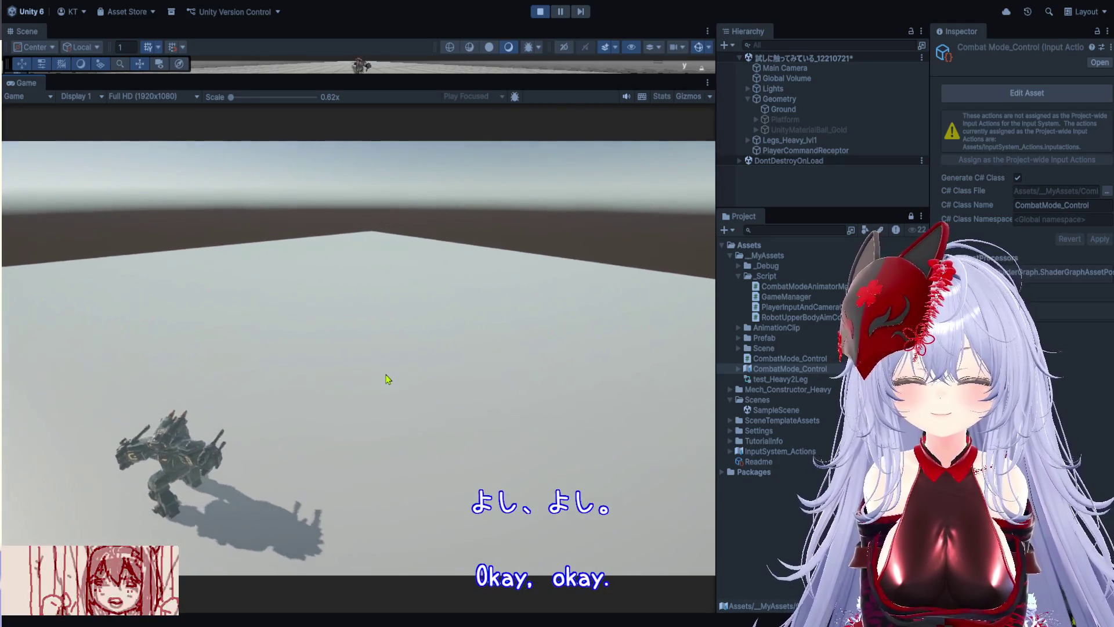
{"action": "key", "text": "a"}
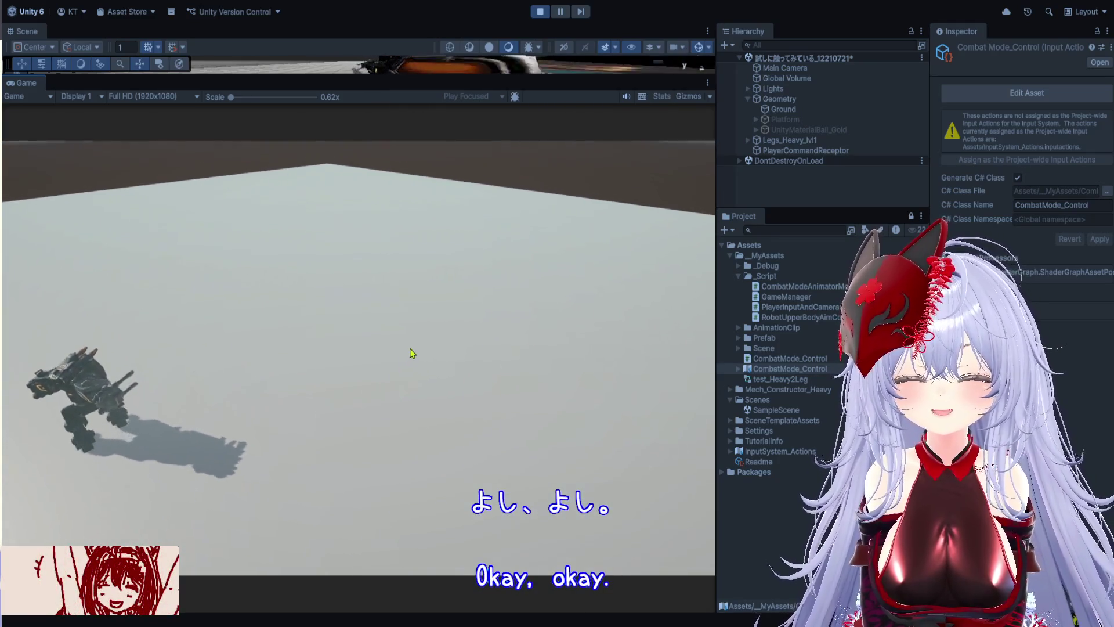
{"action": "key", "text": "a"}
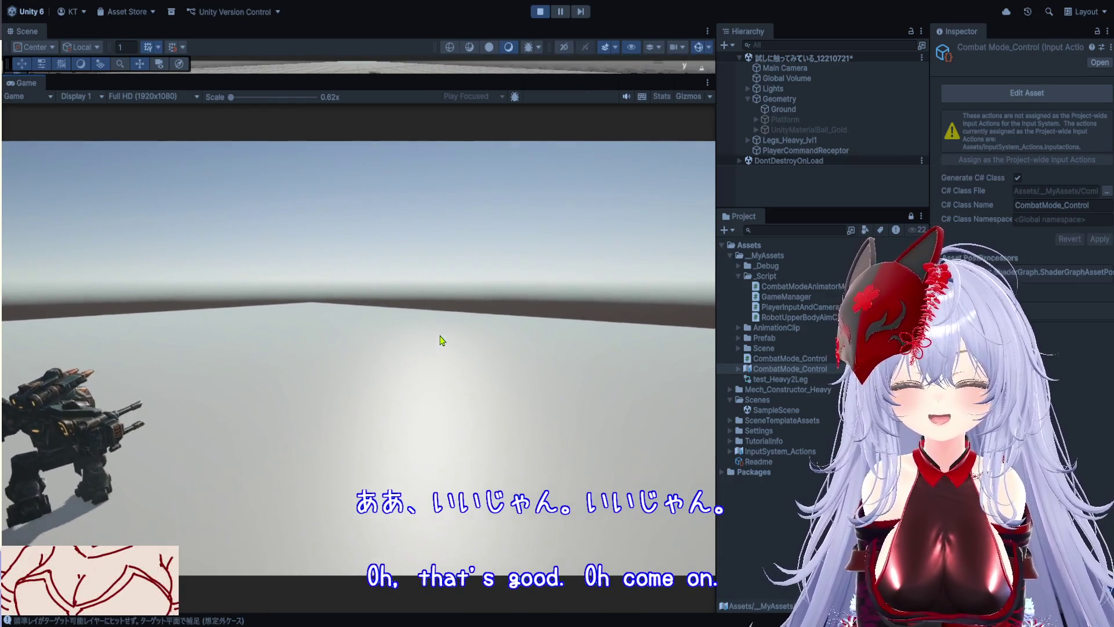
Stop the play test and return to editing the scene.
{"action": "left_click", "coordinate": [540, 12]}
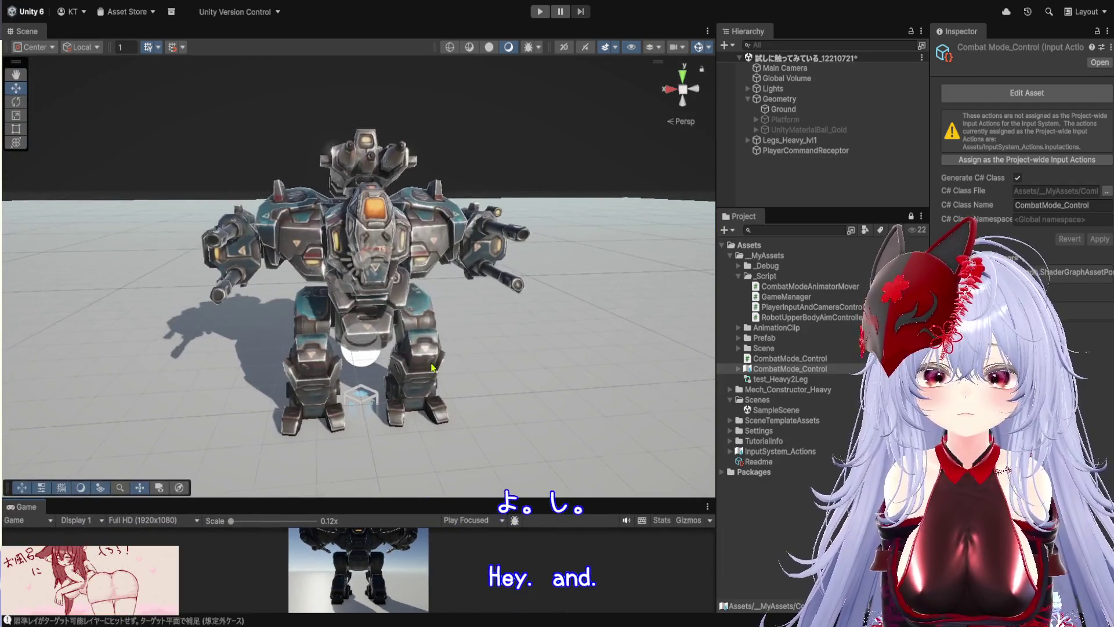
Zoom the Scene view toward the mech standing on the ground plane.
{"action": "scroll", "coordinate": [432, 366], "scroll_direction": "up", "scroll_amount": 3}
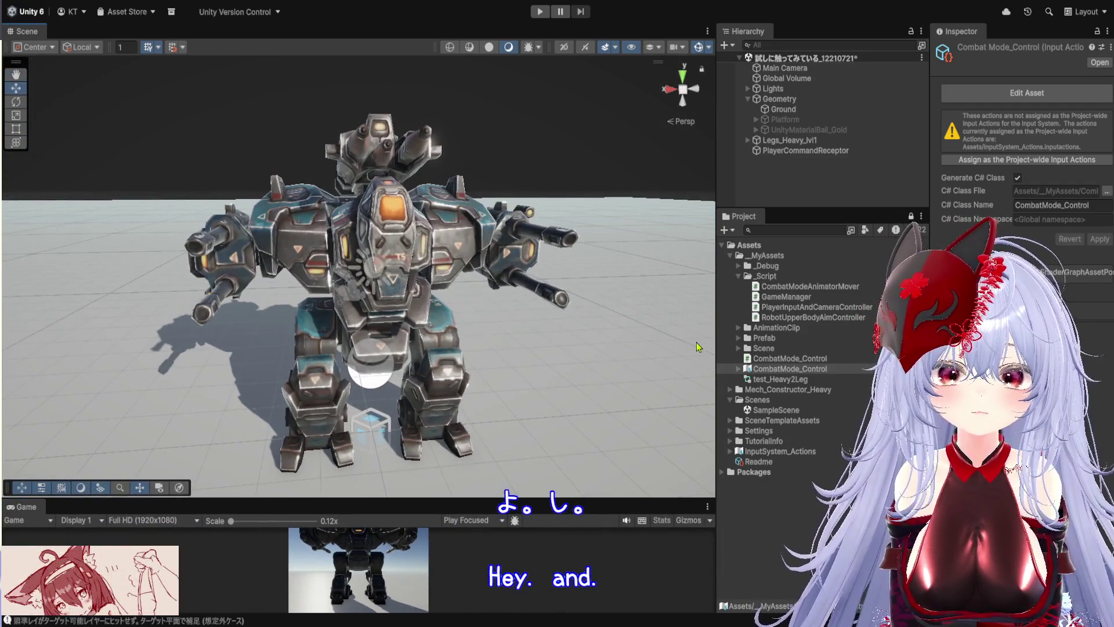
Enlarge the Hierarchy panel and expand the mech's full tree of parts.
{"action": "left_click_drag", "start_coordinate": [717, 322], "coordinate": [566, 319]}
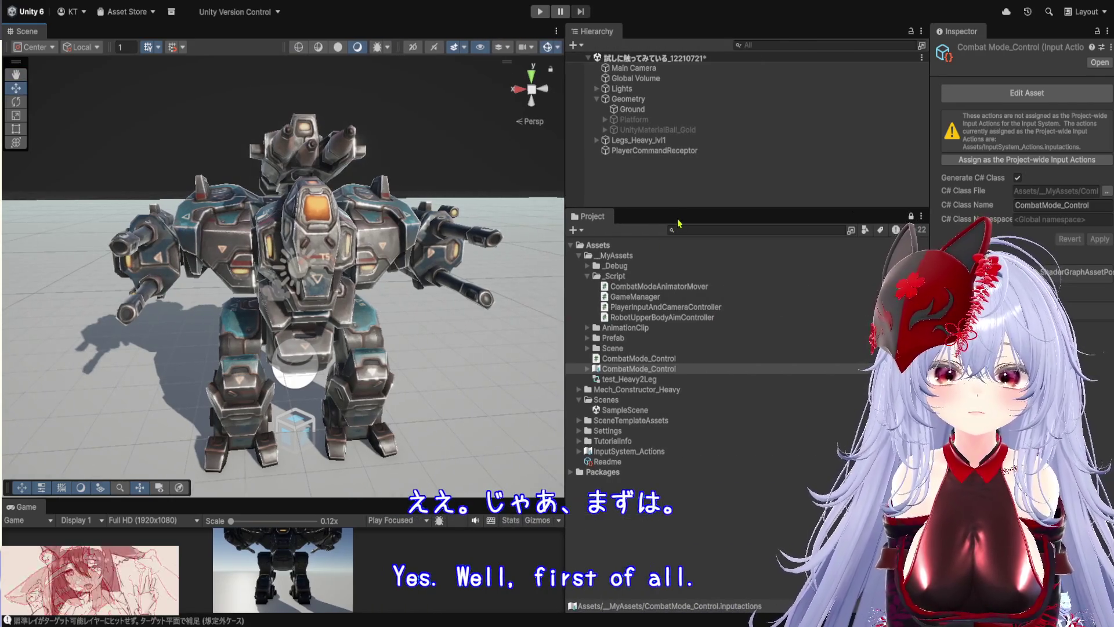
{"action": "left_click_drag", "start_coordinate": [677, 210], "coordinate": [673, 332]}
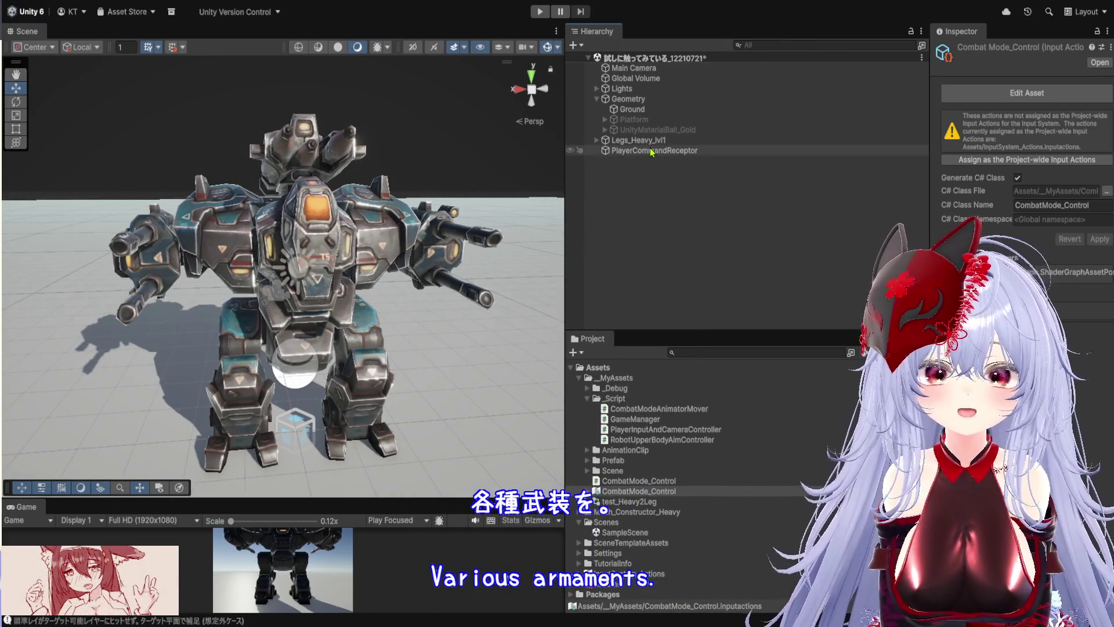
{"action": "left_click", "coordinate": [596, 141], "text": "alt"}
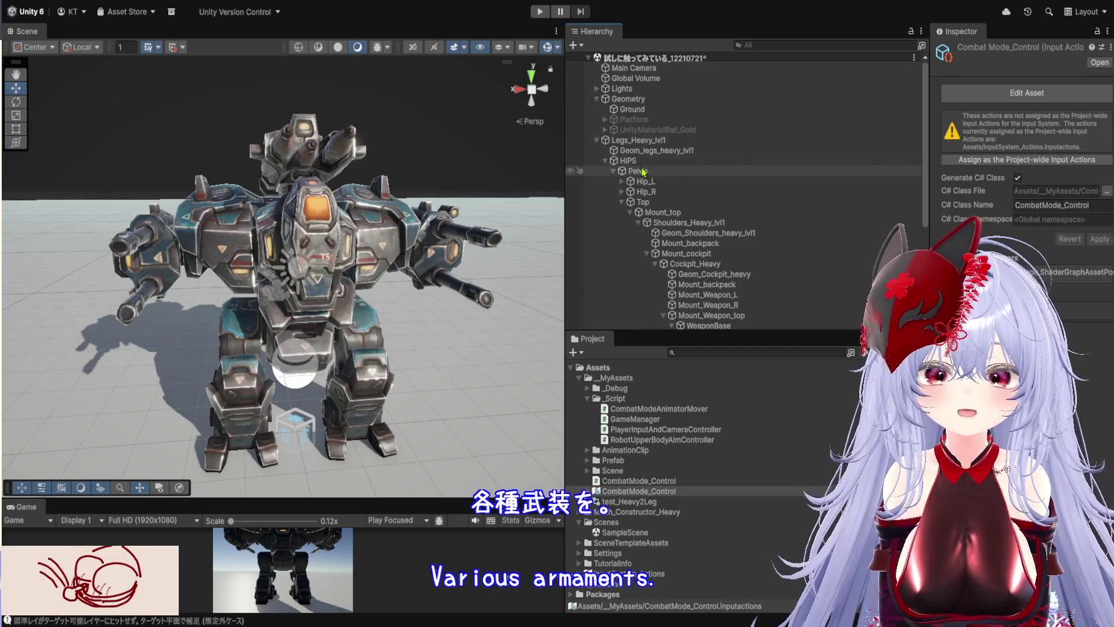
{"action": "scroll", "coordinate": [649, 238], "scroll_direction": "down", "scroll_amount": 3}
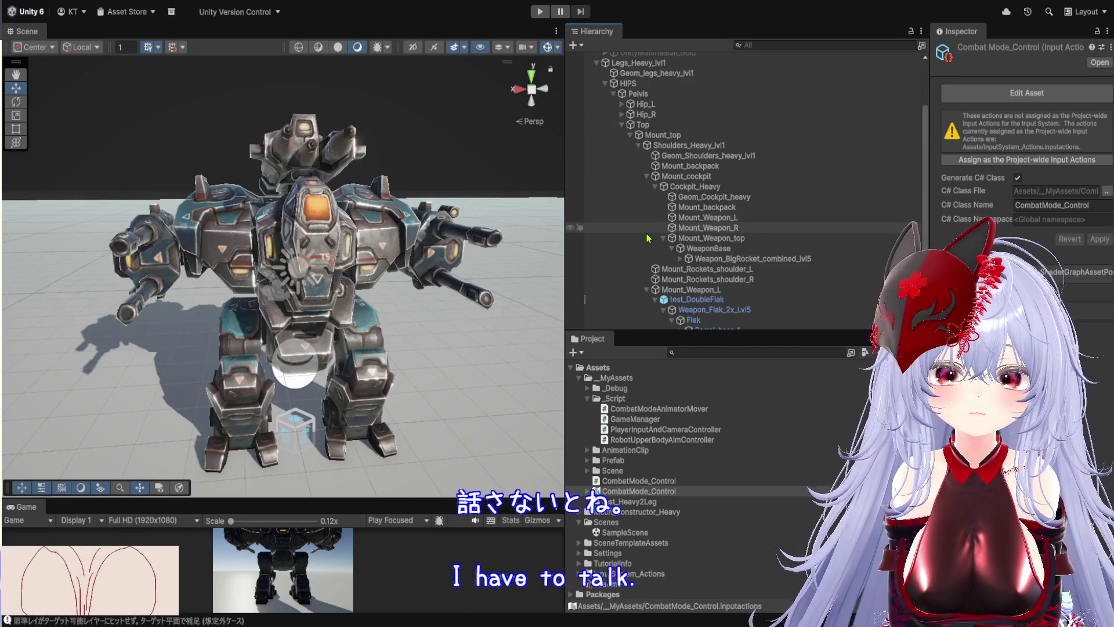
{"action": "scroll", "coordinate": [711, 284], "scroll_direction": "down", "scroll_amount": 3}
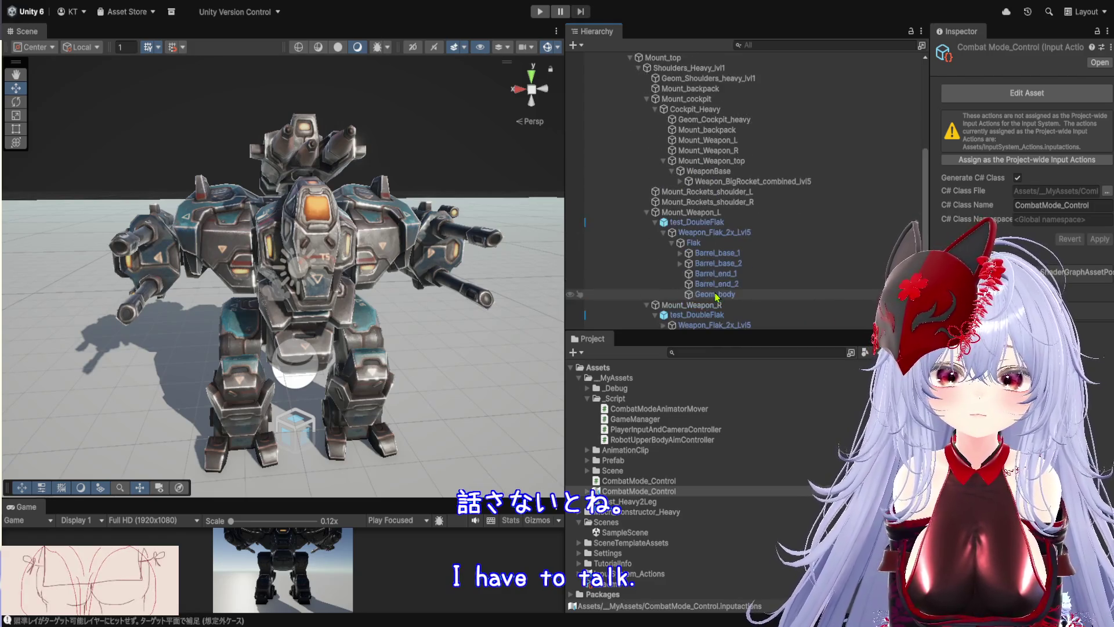
Inspect the test_DoubleFlak weapons on both arm mounts and Weapon_Flak_2x_Lvl5's gizmo script reference.
{"action": "left_click", "coordinate": [702, 223]}
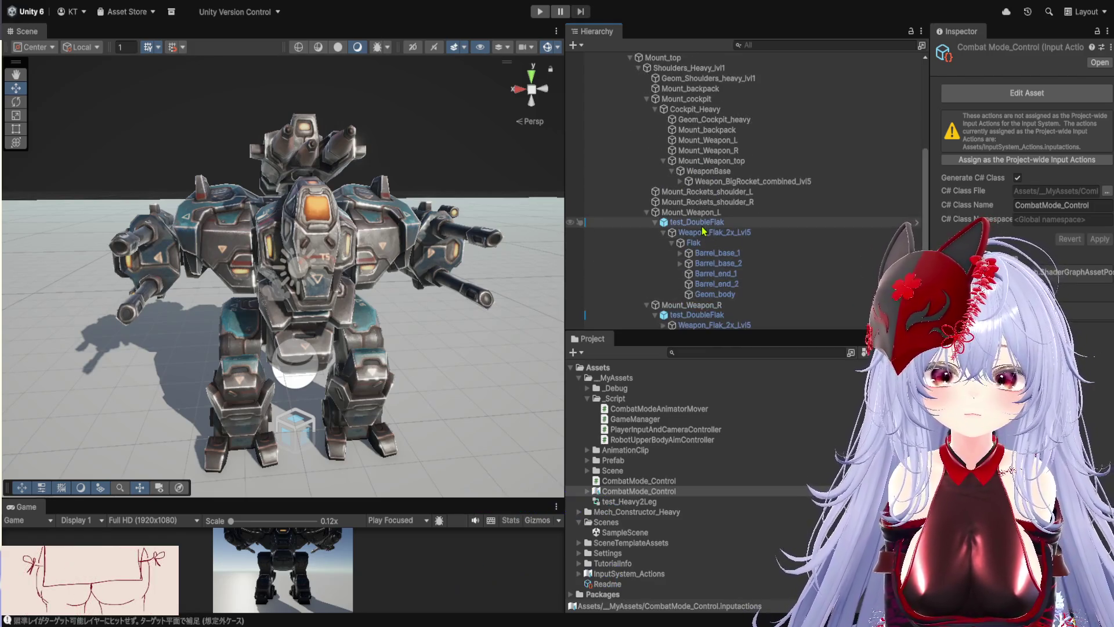
{"action": "left_click", "coordinate": [657, 223]}
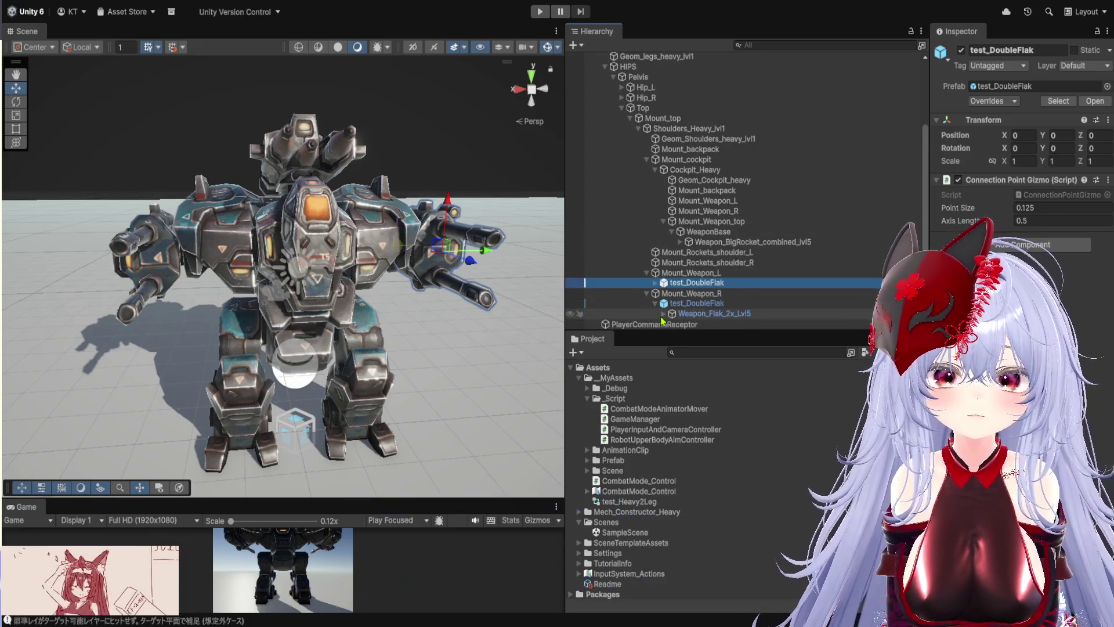
{"action": "left_click", "coordinate": [654, 303]}
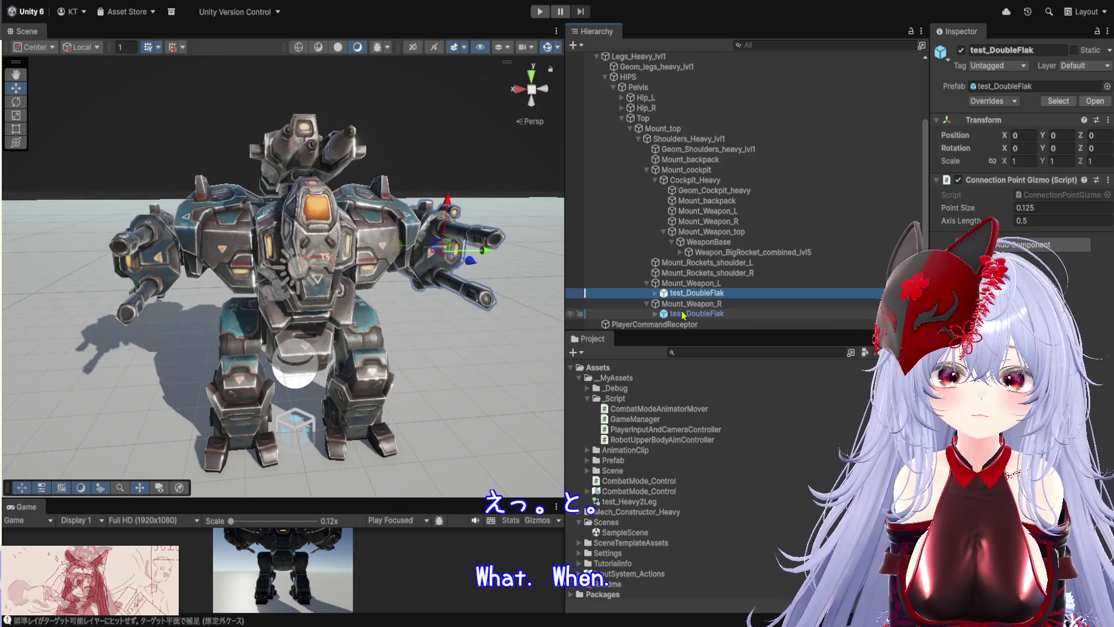
{"action": "left_click", "coordinate": [673, 314]}
{"action": "left_click", "coordinate": [655, 293]}
{"action": "left_click", "coordinate": [702, 302]}
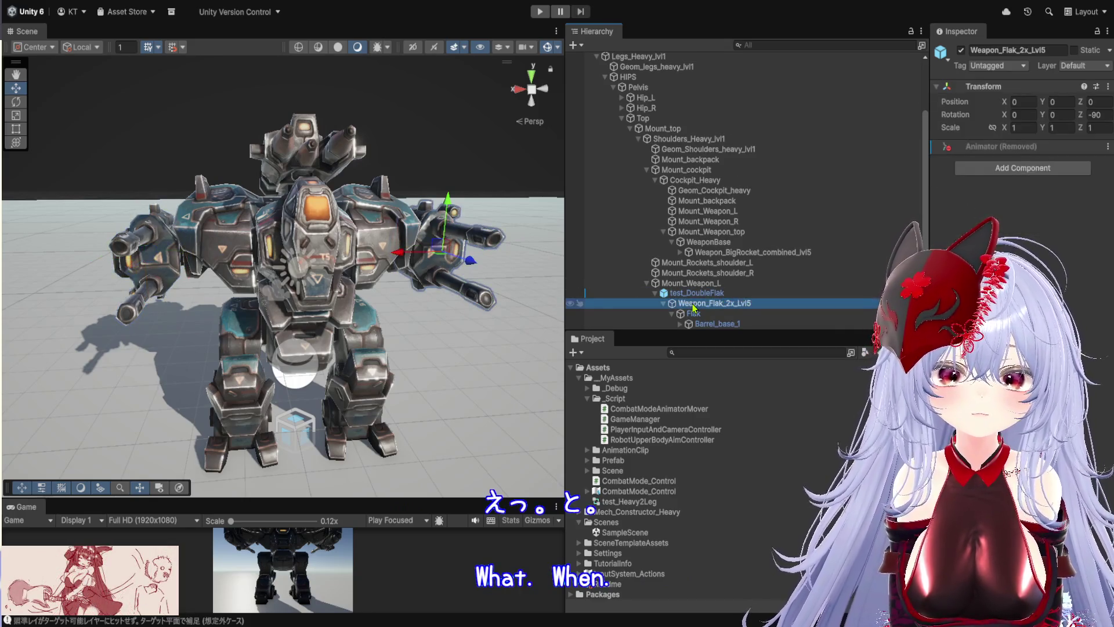
{"action": "left_click", "coordinate": [701, 295]}
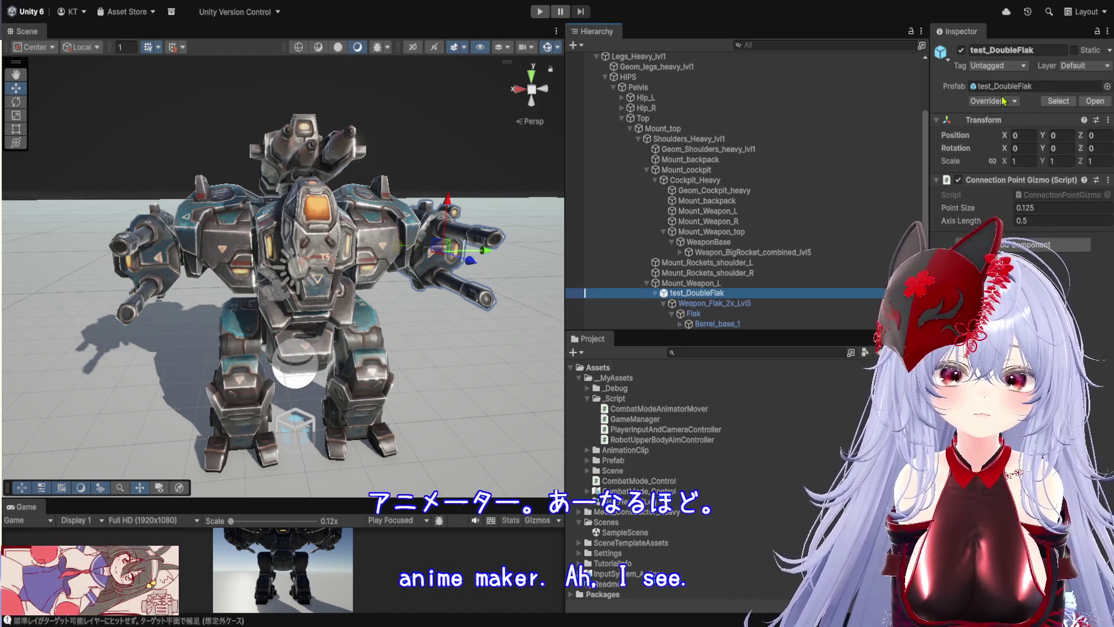
{"action": "left_click", "coordinate": [1002, 106]}
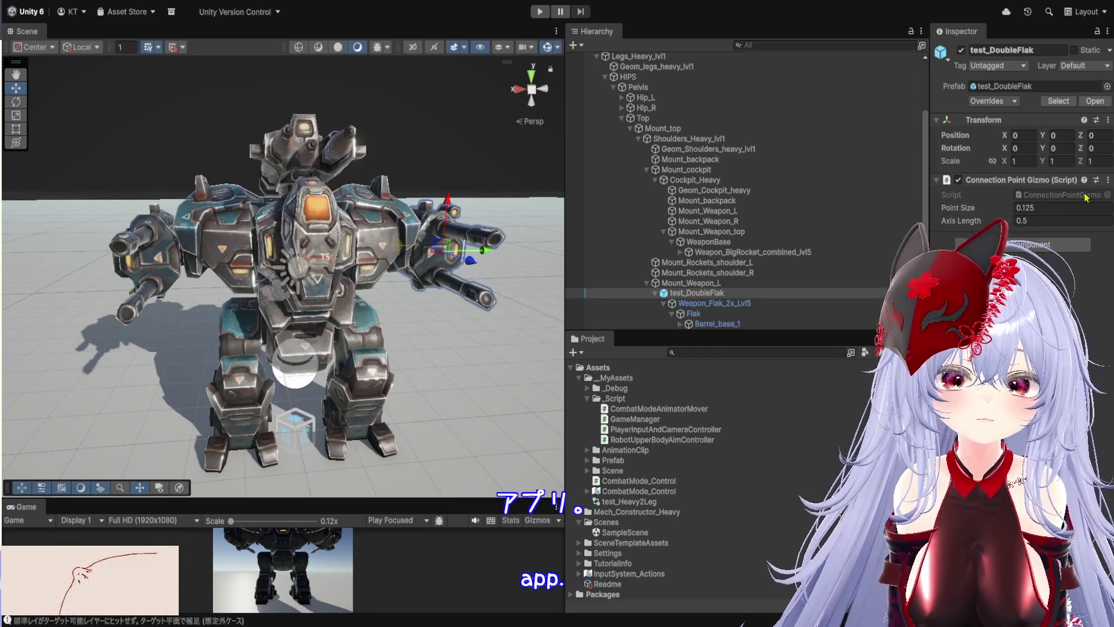
Inspect Weapon_BigRocket_combined_lvl5 and its Animator, then the left-mount test_DoubleFlak again.
{"action": "scroll", "coordinate": [697, 313], "scroll_direction": "down", "scroll_amount": 3}
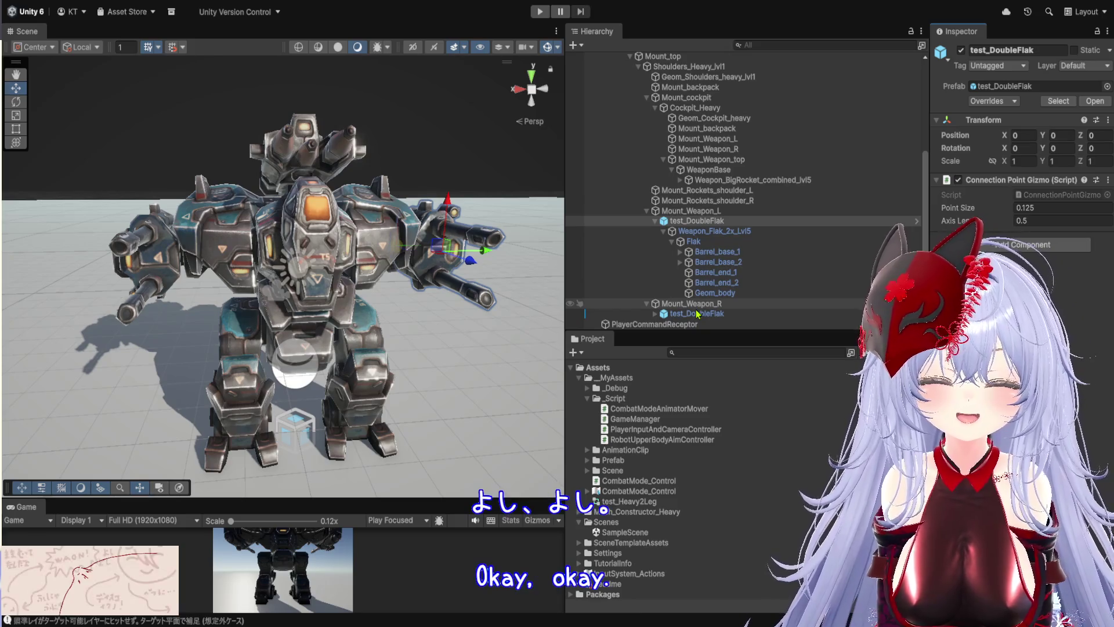
{"action": "left_click", "coordinate": [653, 222]}
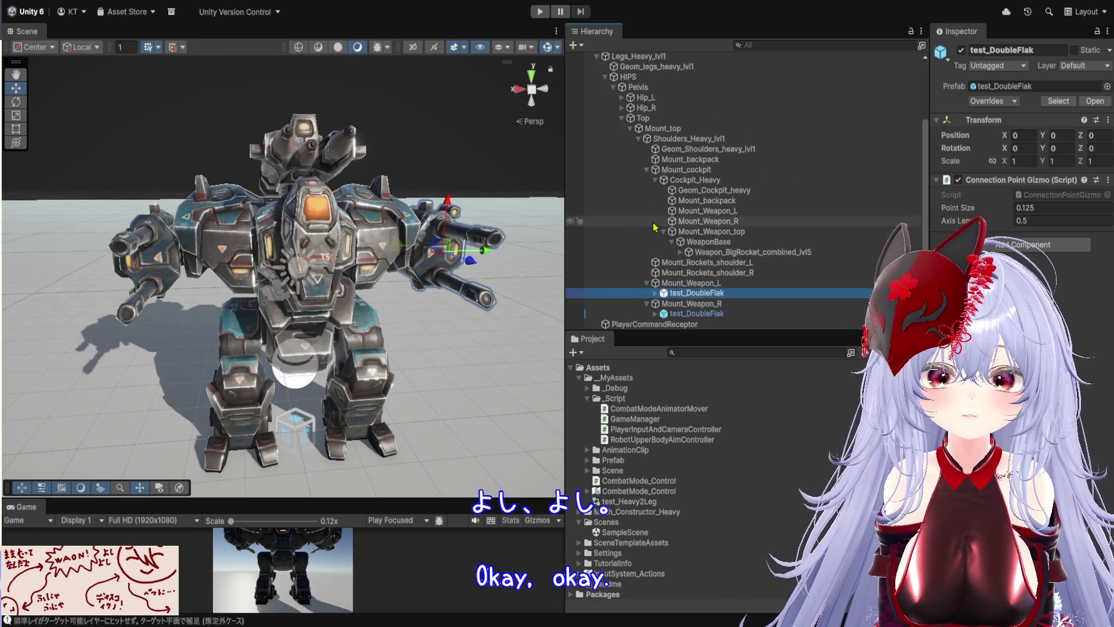
{"action": "left_click", "coordinate": [743, 253]}
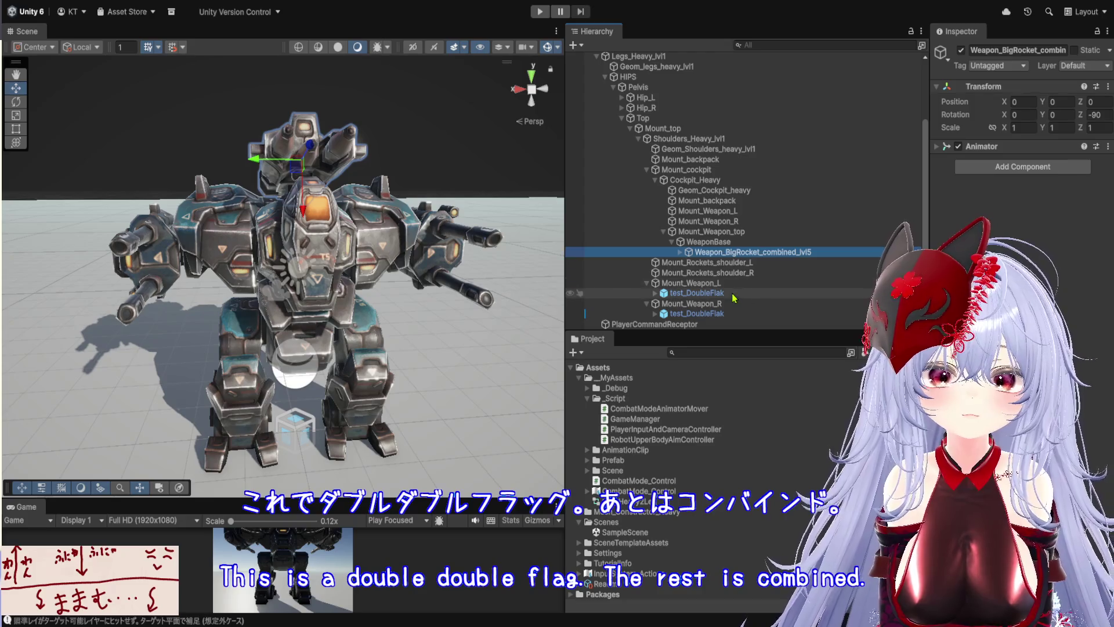
{"action": "left_click", "coordinate": [732, 294]}
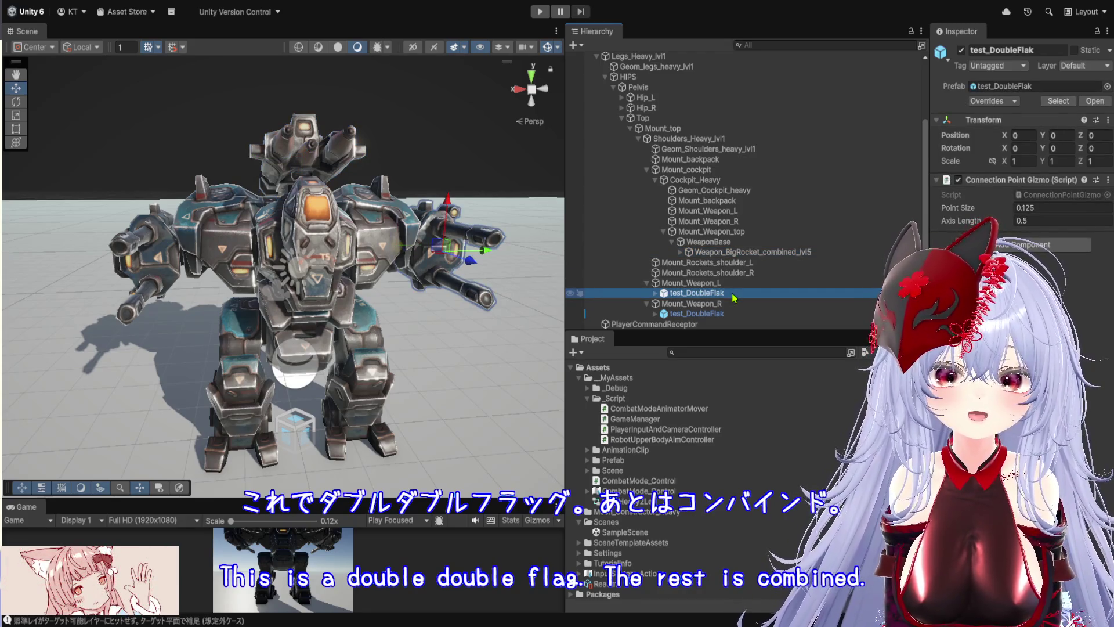
Select and frame the WeaponBase object, then rename it to test_TripleMissile.
{"action": "left_click", "coordinate": [656, 293]}
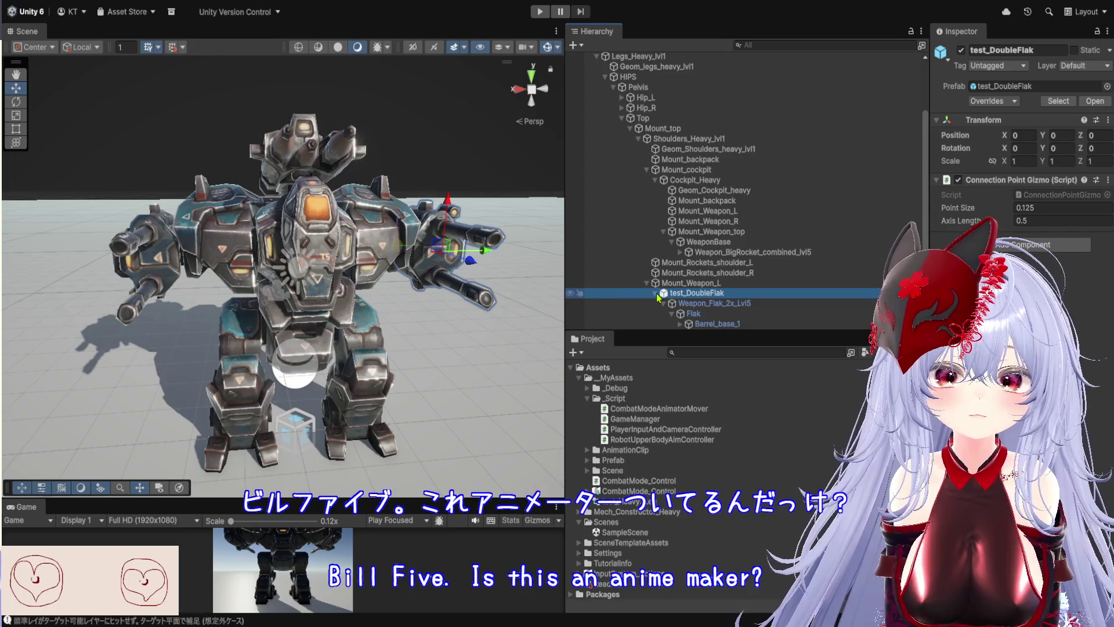
{"action": "left_click", "coordinate": [722, 246]}
{"action": "double_click", "coordinate": [722, 246]}
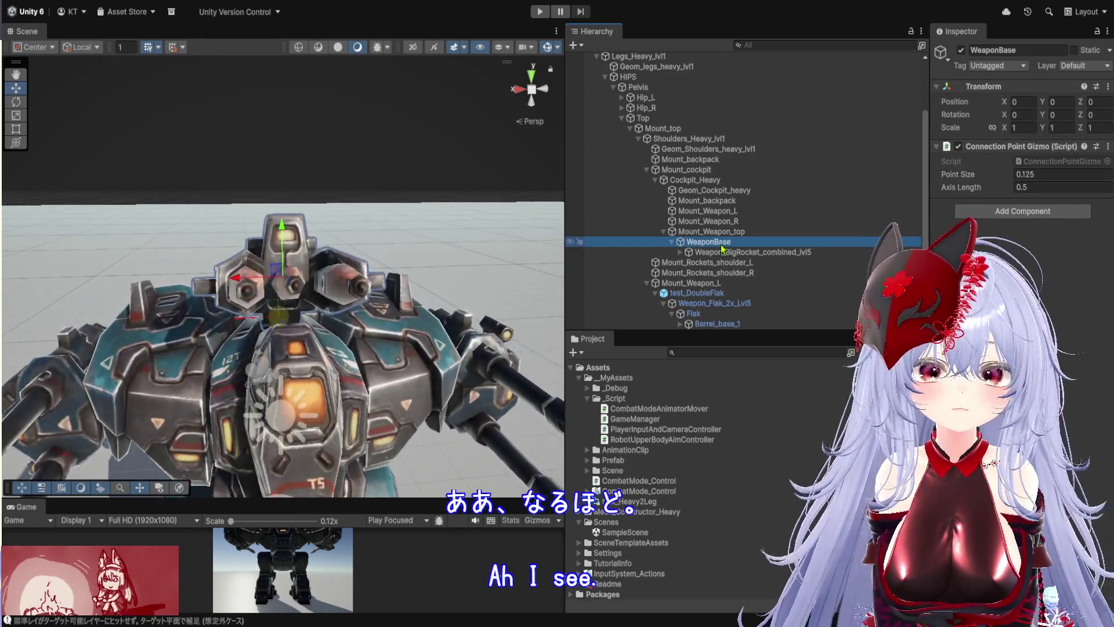
{"action": "left_click", "coordinate": [1030, 51]}
{"action": "type", "text": "te"}
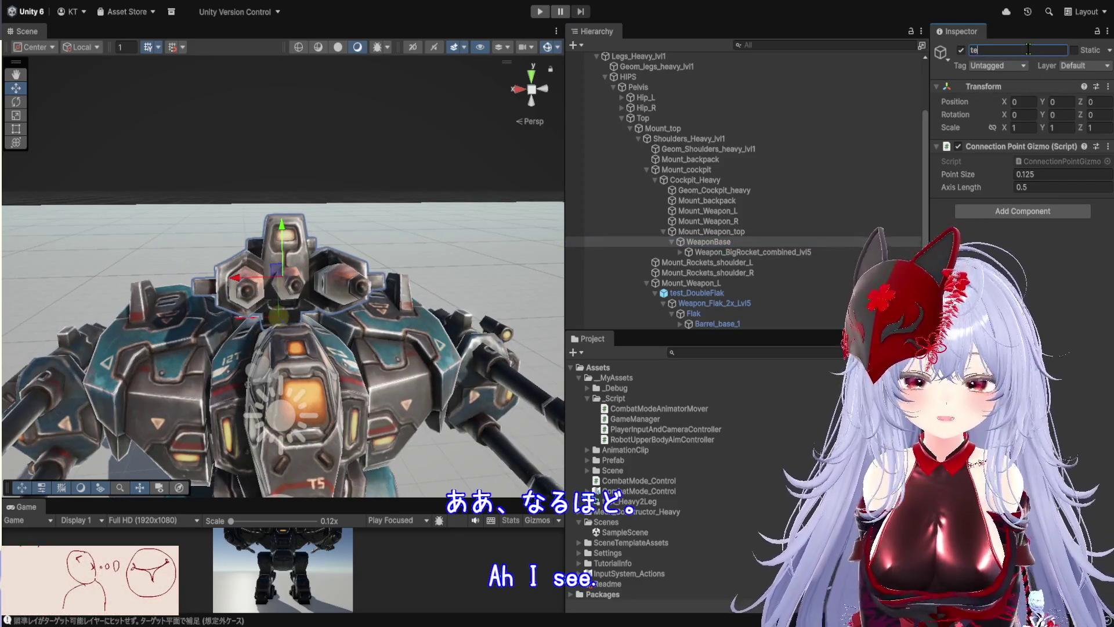
{"action": "type", "text": "st_"}
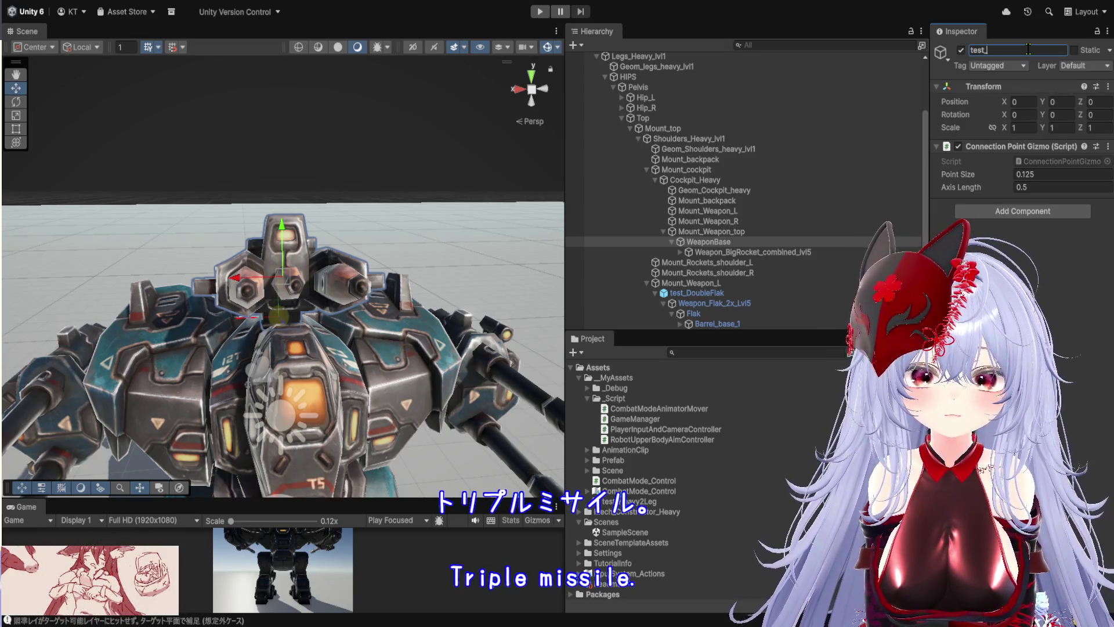
{"action": "type", "text": "T"}
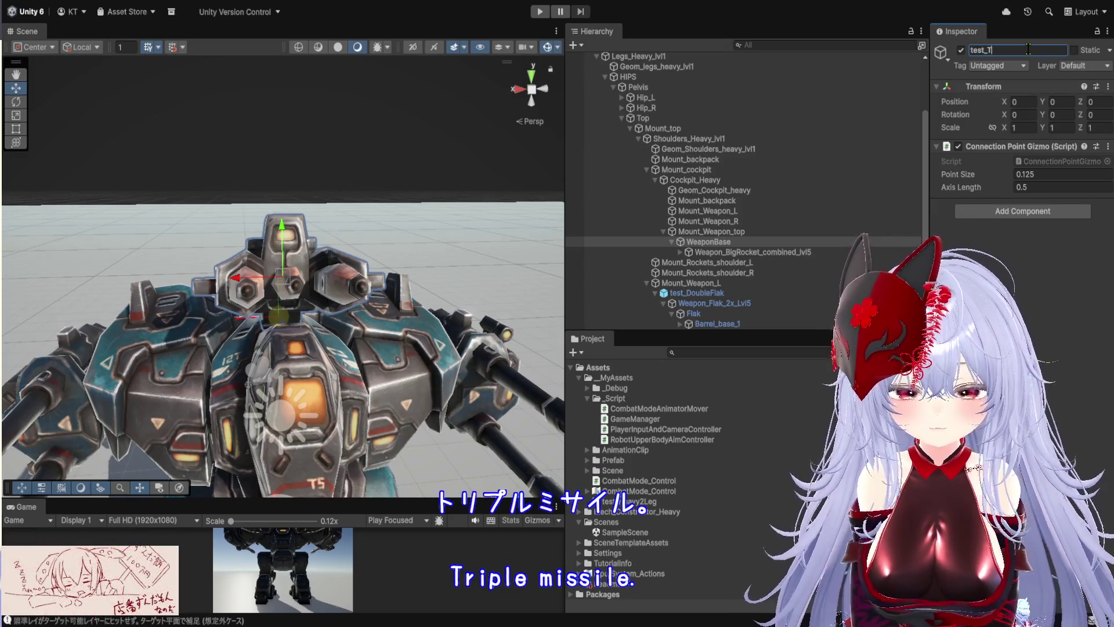
{"action": "type", "text": "ripleMissile"}
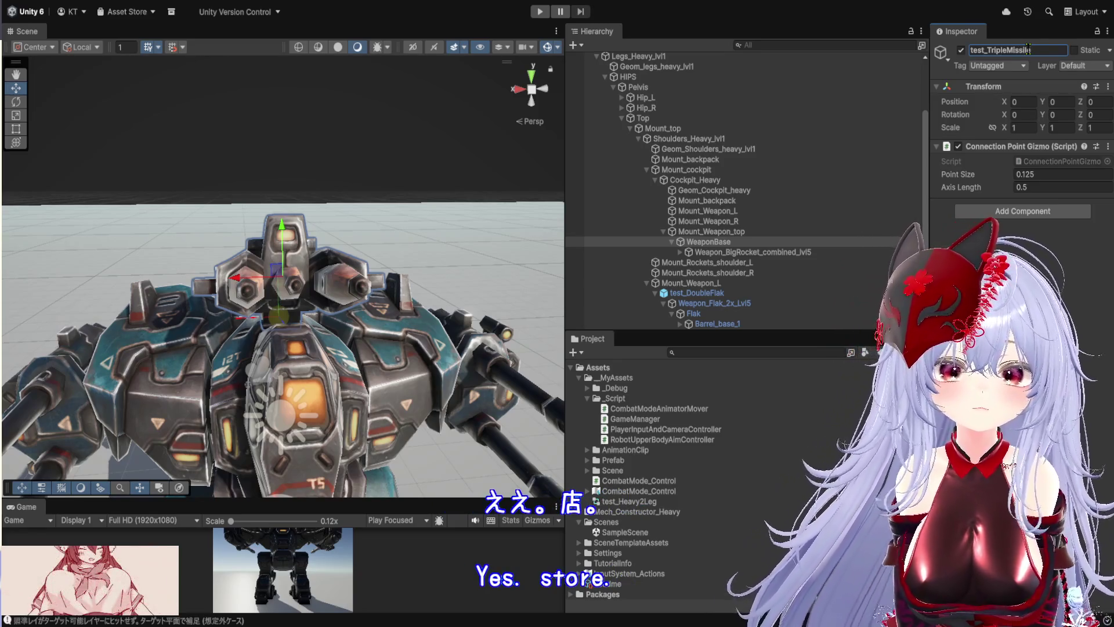
{"action": "key", "text": "Return"}
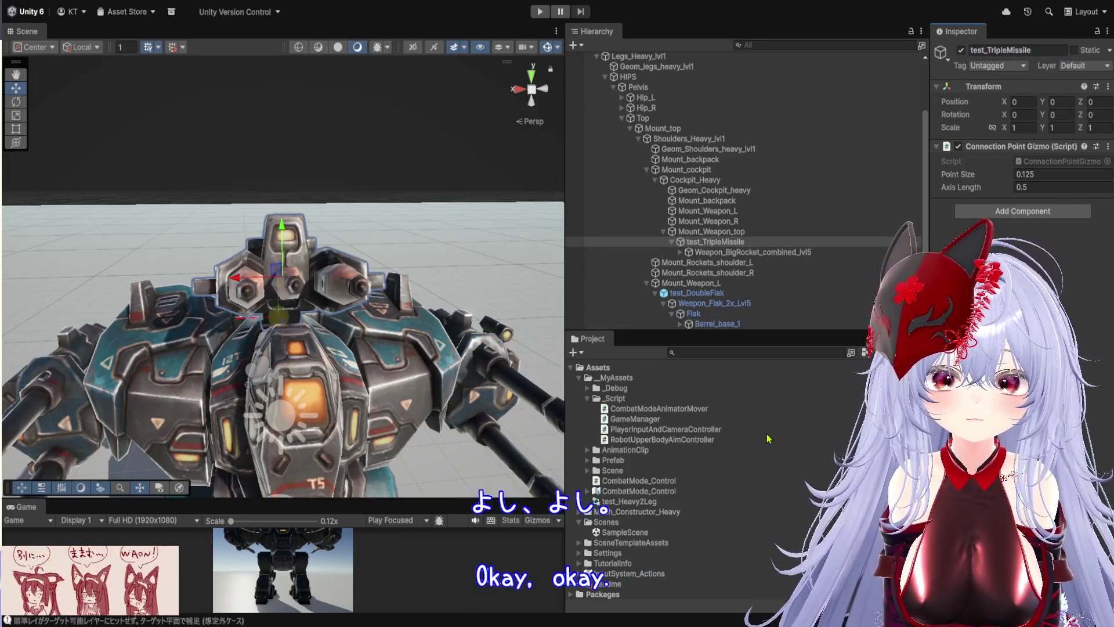
Drag test_TripleMissile into the Prefab folder to save it as a prefab.
{"action": "left_click", "coordinate": [588, 460]}
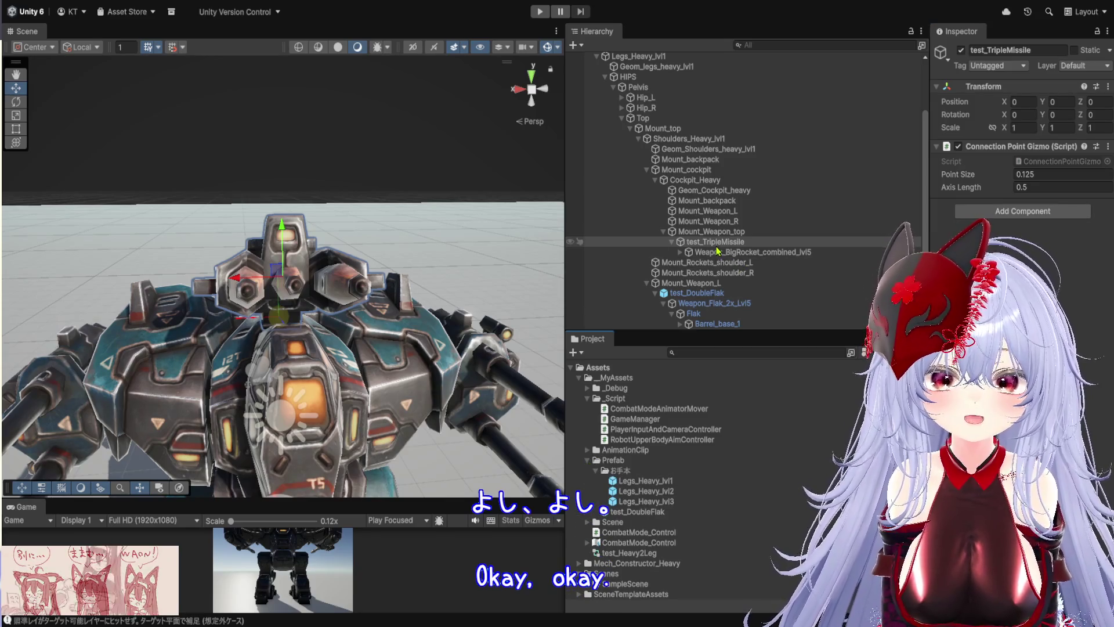
{"action": "left_click", "coordinate": [598, 471]}
{"action": "left_click_drag", "start_coordinate": [715, 242], "coordinate": [669, 467]}
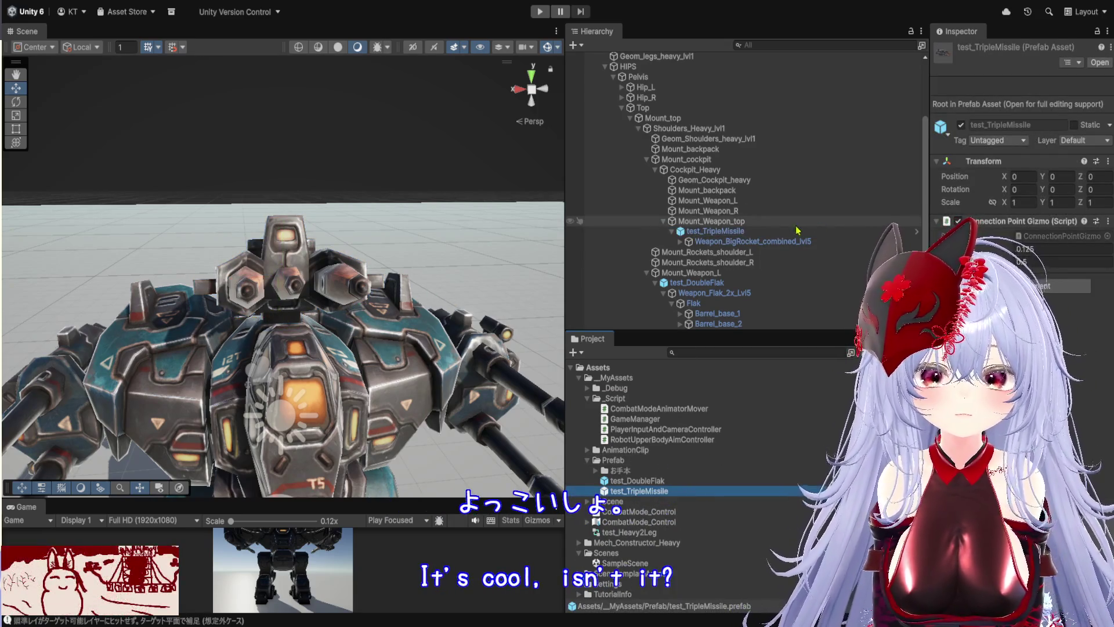
Delete the test_TripleMissile instance from the Mount_Weapon_top mount.
{"action": "left_click", "coordinate": [781, 225]}
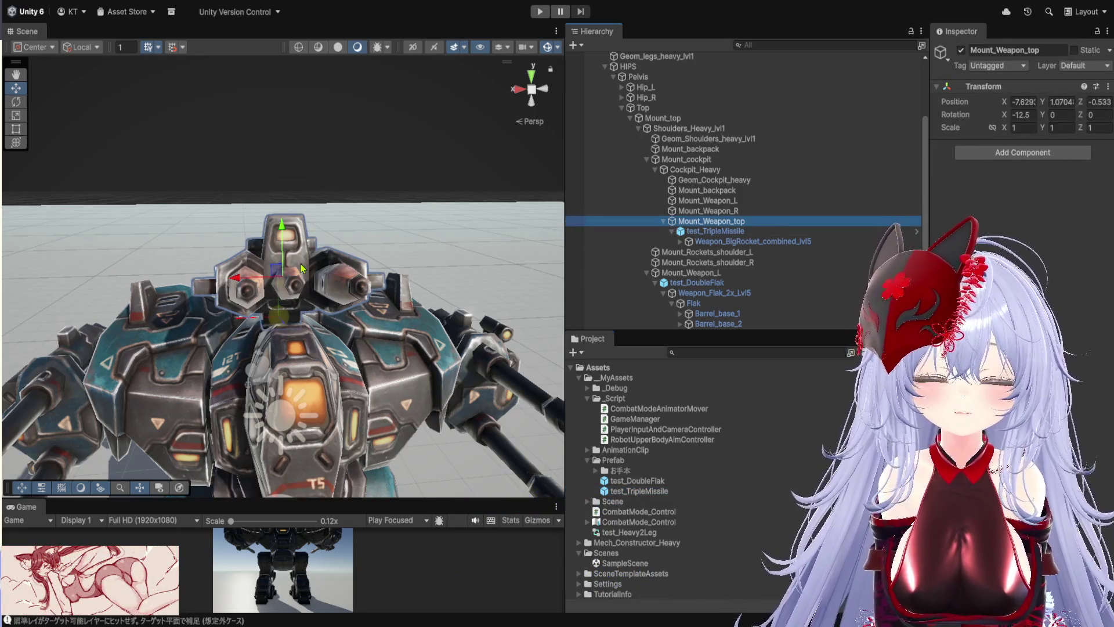
{"action": "scroll", "coordinate": [302, 268], "scroll_direction": "down", "scroll_amount": 2}
{"action": "scroll", "coordinate": [353, 291], "scroll_direction": "down", "scroll_amount": 2}
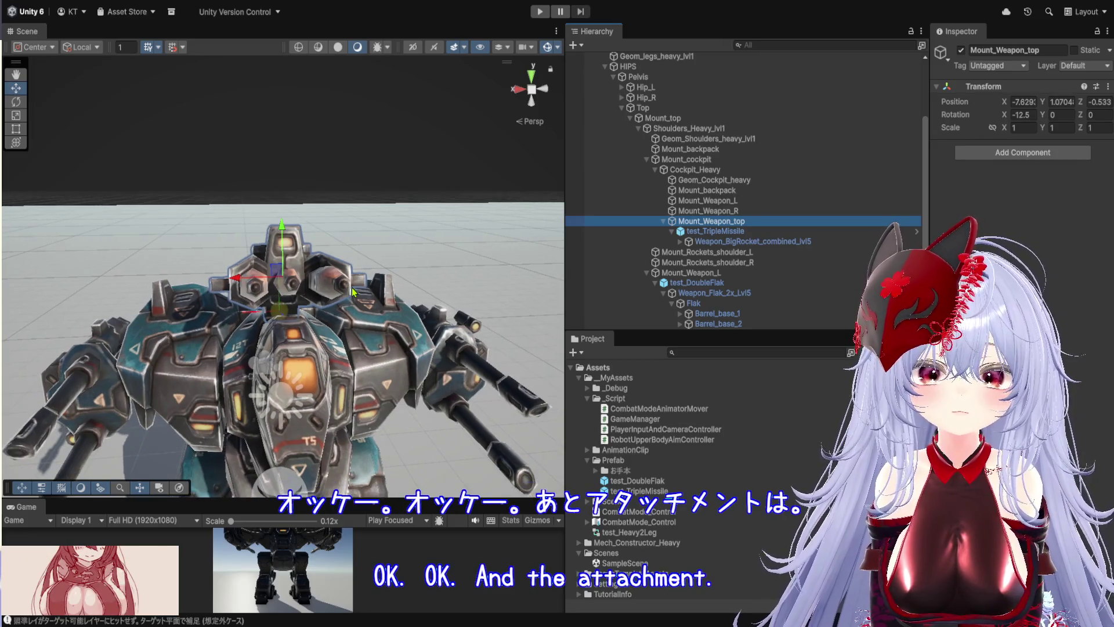
{"action": "left_click", "coordinate": [698, 235]}
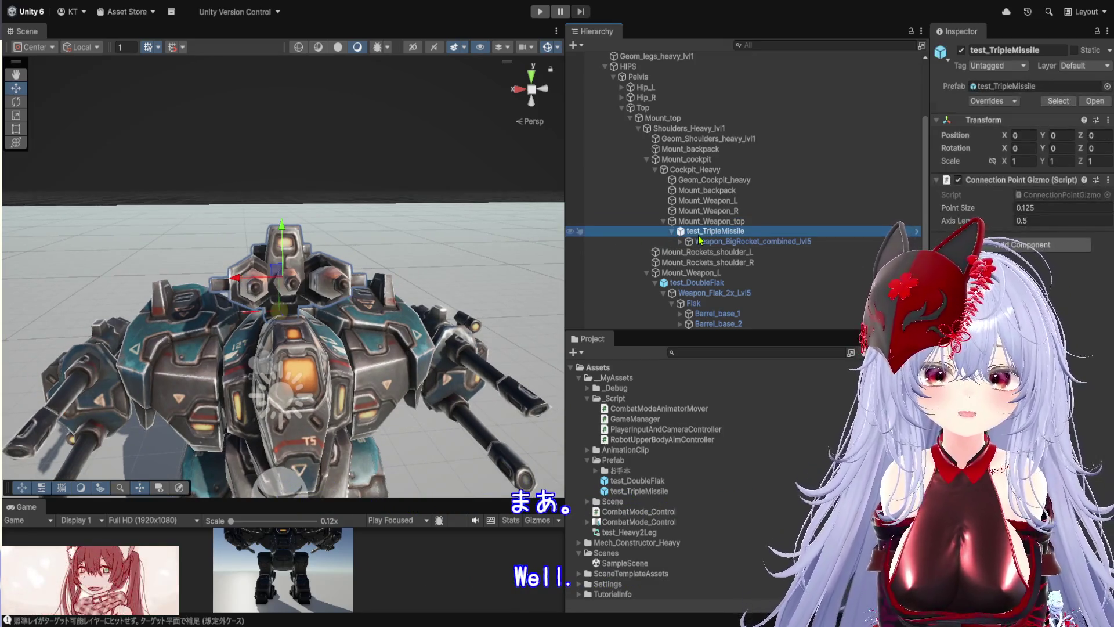
{"action": "key", "text": "Delete"}
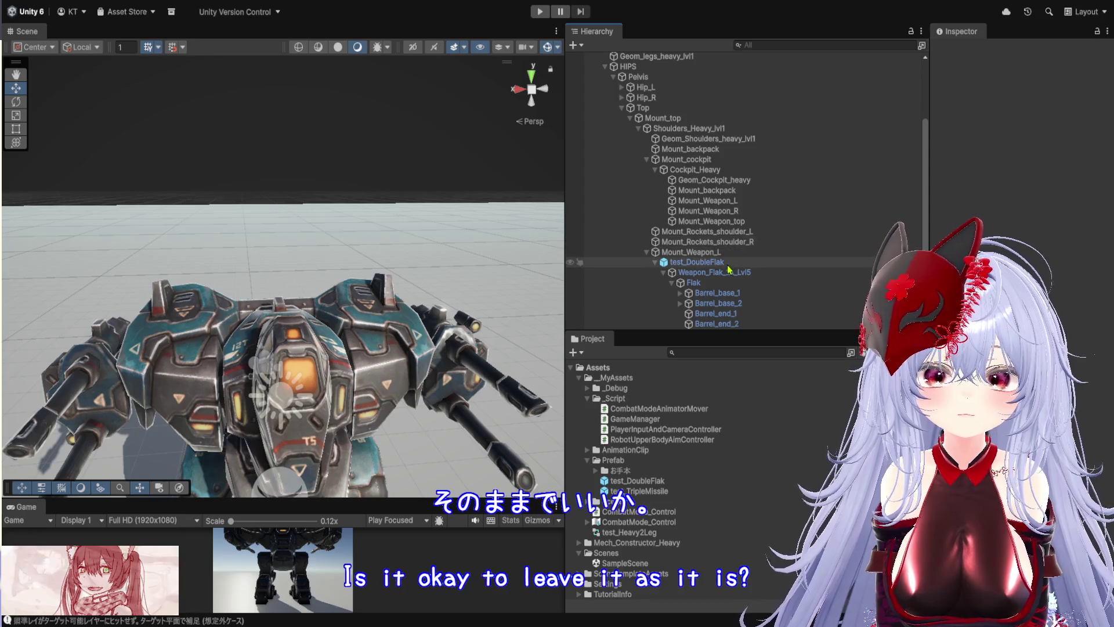
Delete test_DoubleFlak from the mech and import the EquipmentAsComponent script into _Script.
{"action": "left_click", "coordinate": [708, 263]}
{"action": "key", "text": "Delete"}
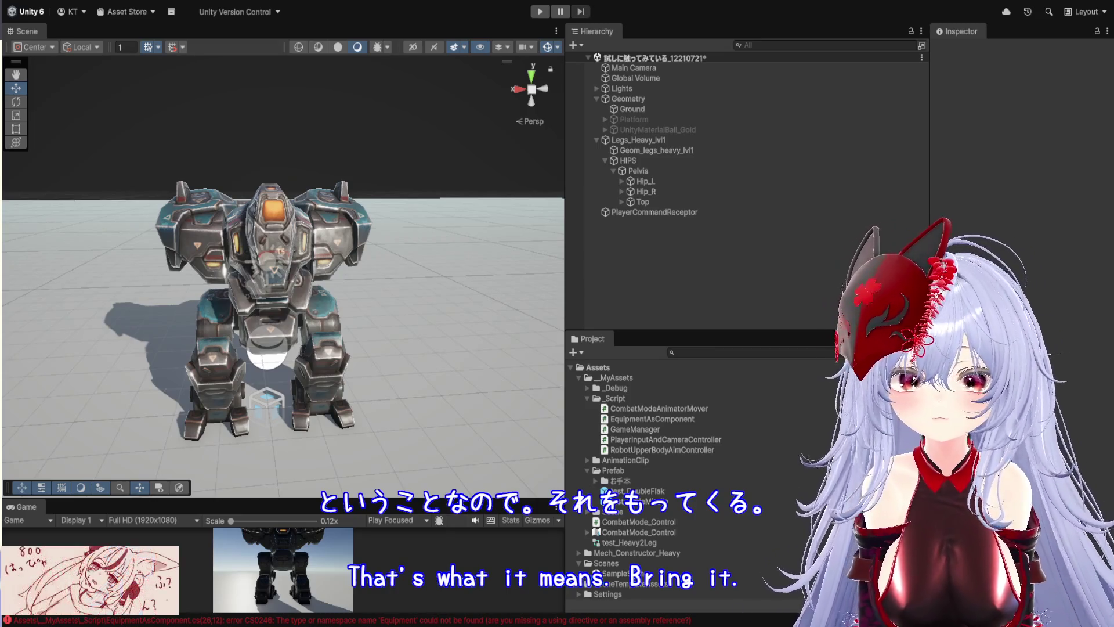
{"action": "left_click_drag", "start_coordinate": [882, 522], "coordinate": [882, 398]}
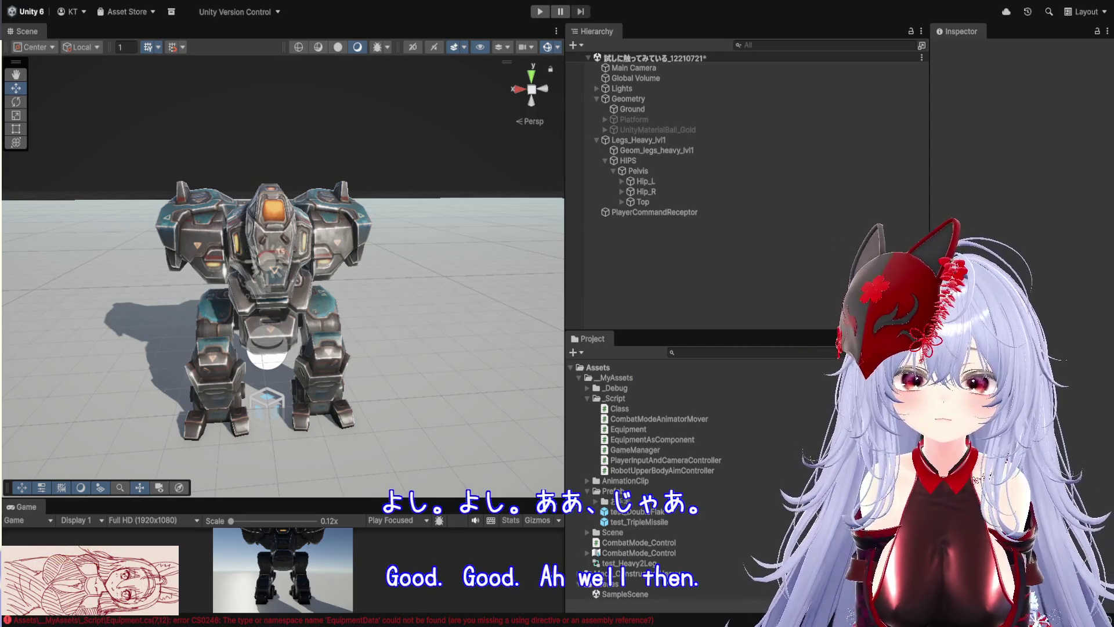
Import EquipmentData.cs into the _Script folder to resolve the missing EquipmentData type.
{"action": "left_click_drag", "start_coordinate": [652, 402], "coordinate": [652, 399]}
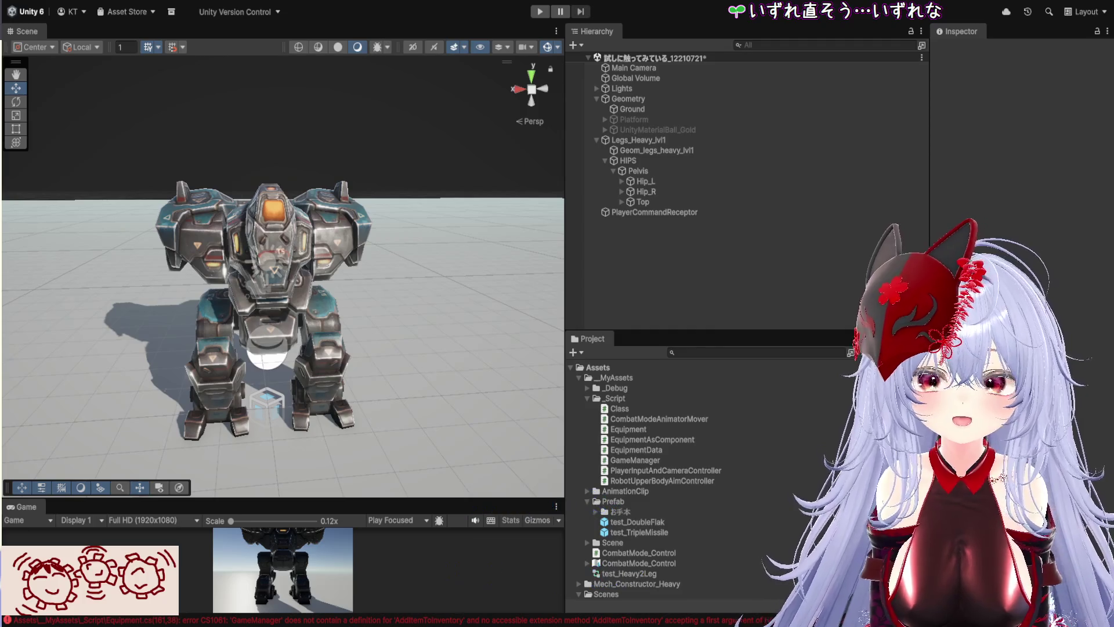
Delete the old GameManager script and import the replacement GameManager.cs into _Script.
{"action": "left_click", "coordinate": [635, 460]}
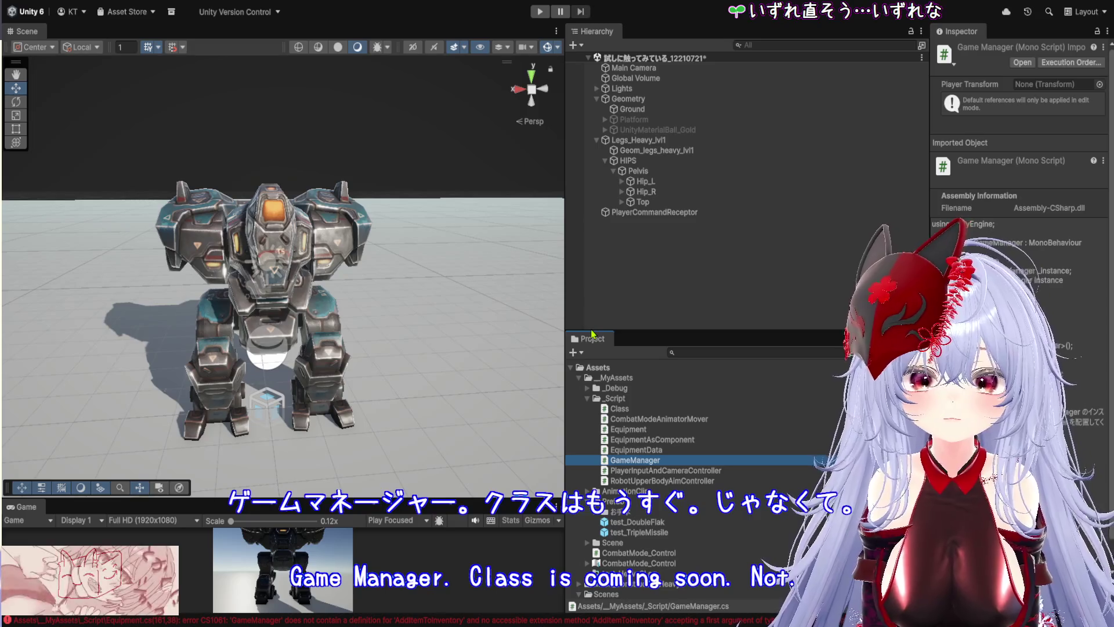
{"action": "key", "text": "Delete"}
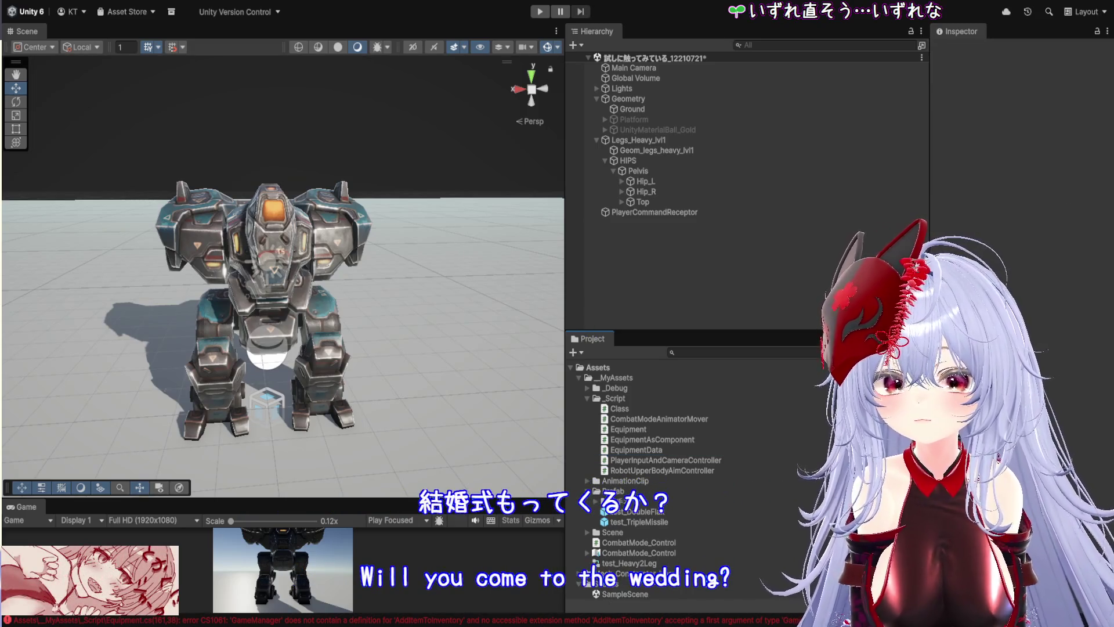
{"action": "left_click_drag", "start_coordinate": [660, 443], "coordinate": [665, 399]}
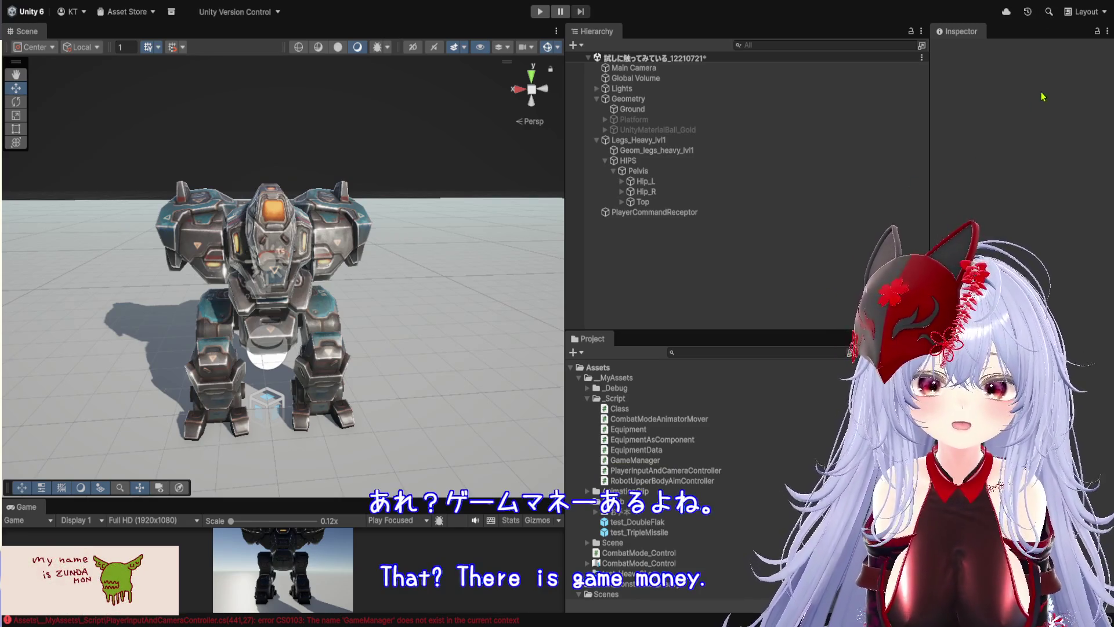
Locate the script raising the GameManager error, delete the GameManager script, and enlarge the asset tree.
{"action": "left_click", "coordinate": [644, 460]}
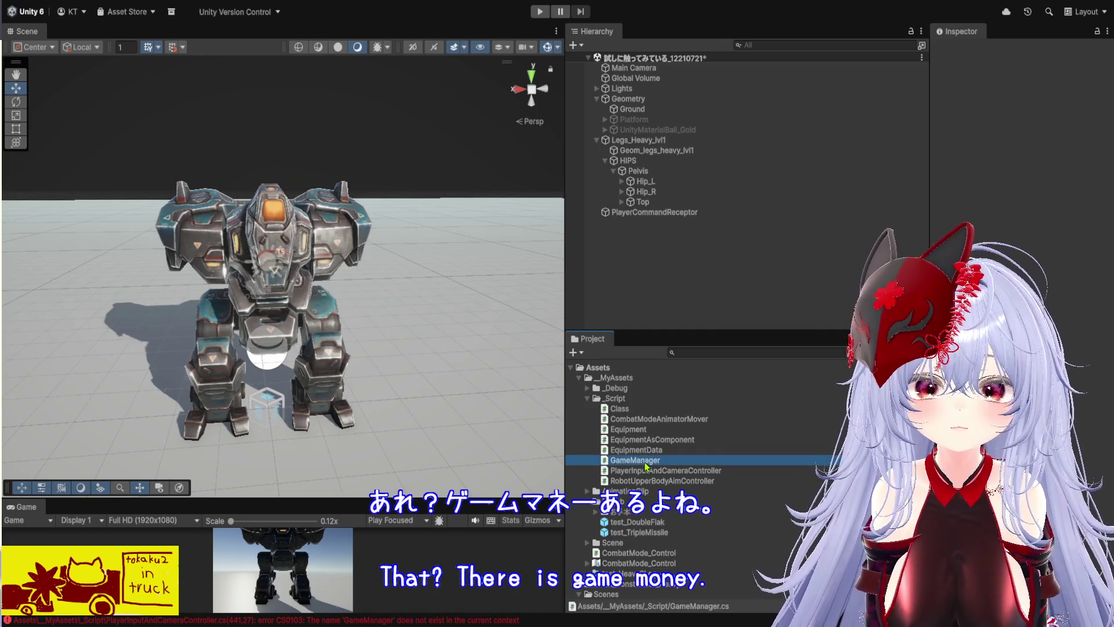
{"action": "left_click", "coordinate": [515, 620]}
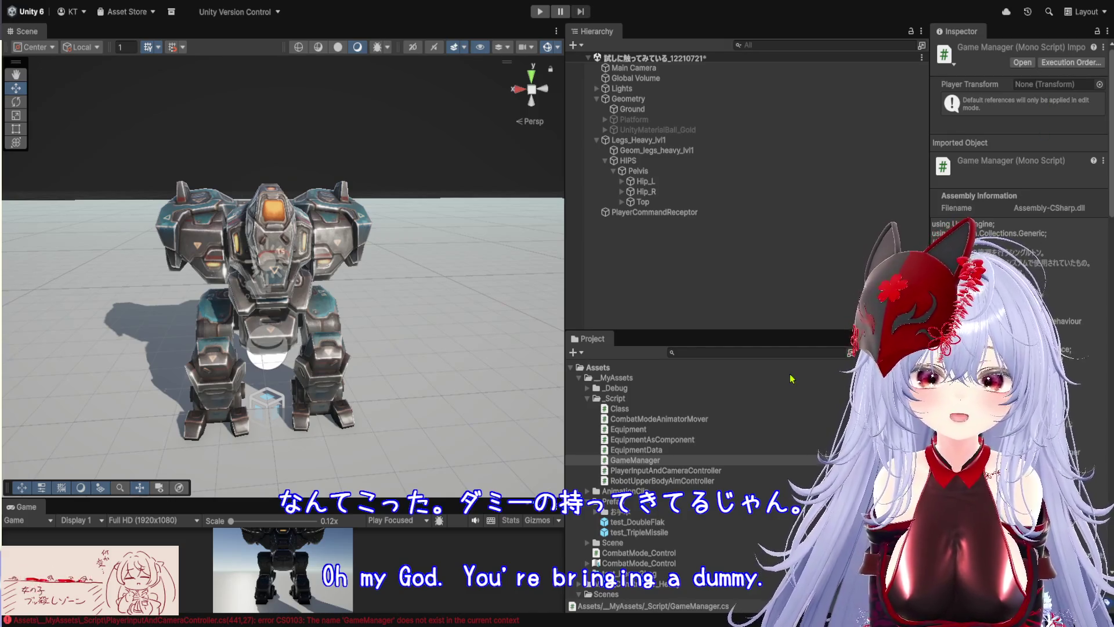
{"action": "left_click", "coordinate": [647, 462]}
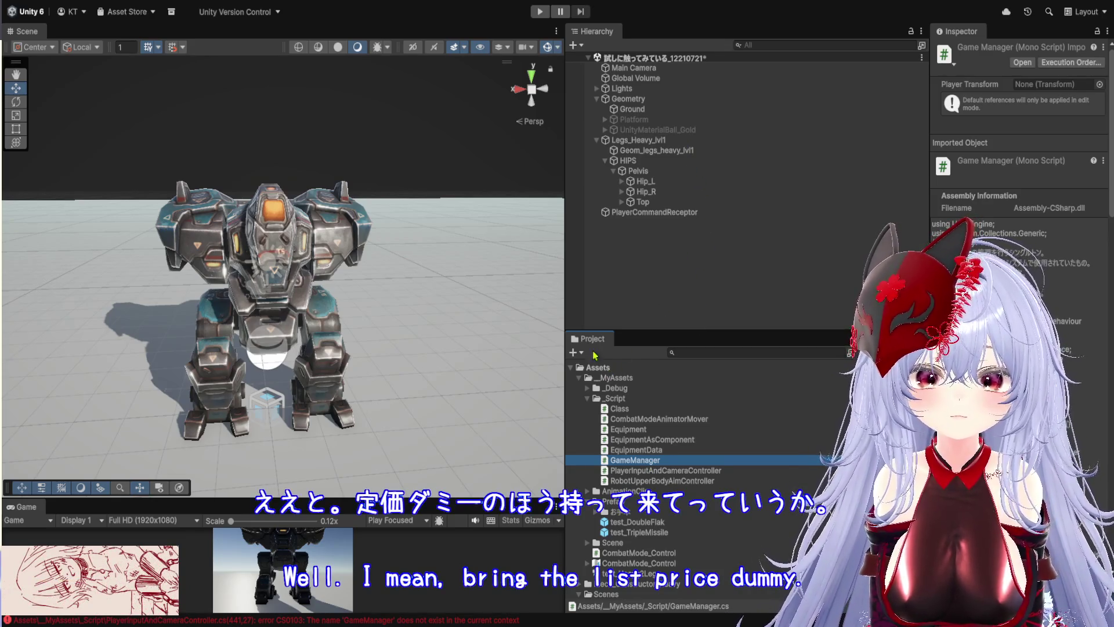
{"action": "key", "text": "super+BackSpace"}
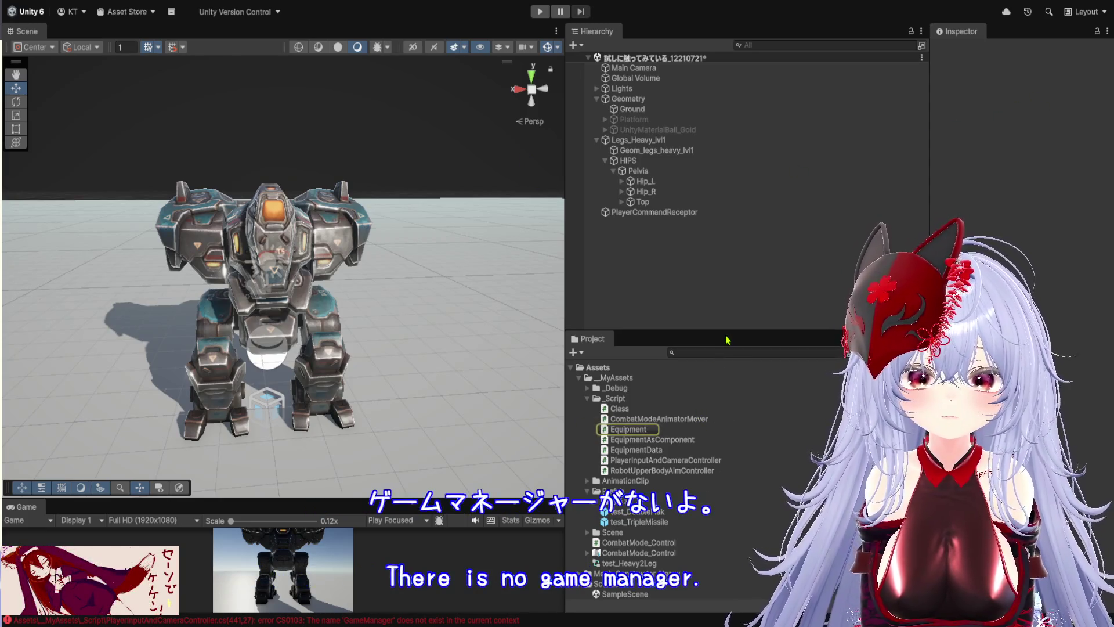
{"action": "left_click_drag", "start_coordinate": [728, 332], "coordinate": [737, 252]}
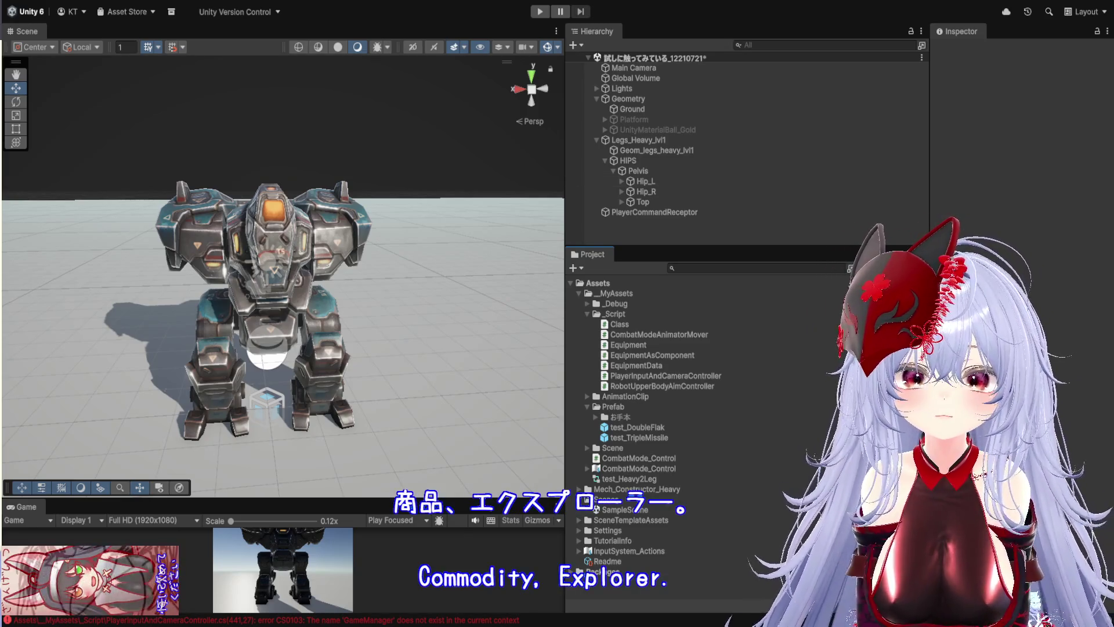
Import GameManager.cs into _Script, exposing the missing CombatPolicyManager error.
{"action": "left_click_drag", "start_coordinate": [615, 308], "coordinate": [615, 314]}
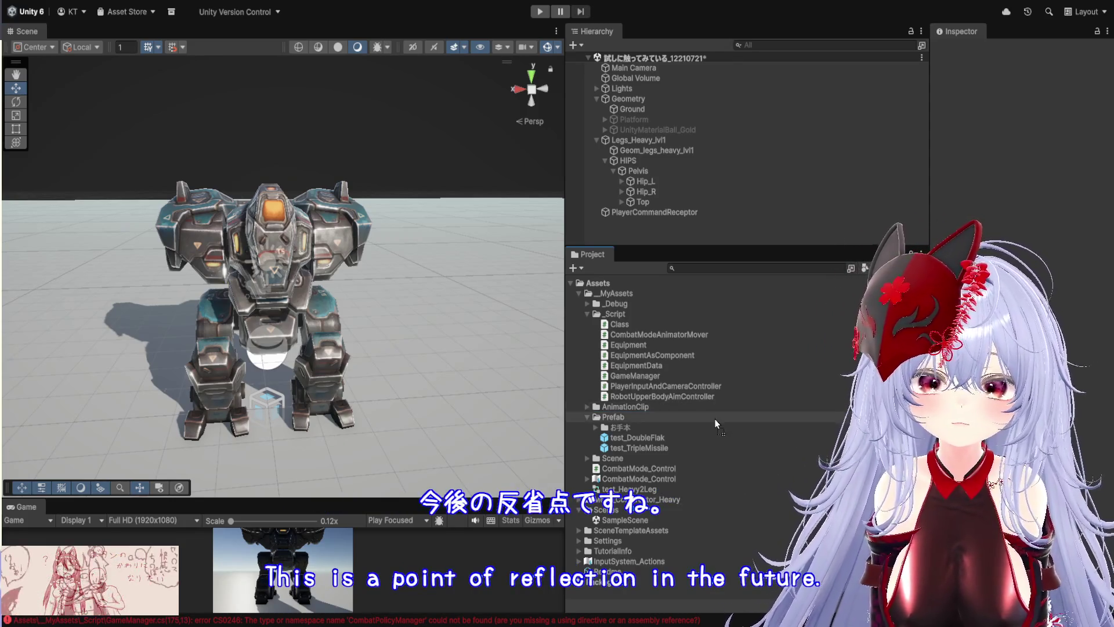
Import AttachPoint.cs into the _Script folder.
{"action": "left_click_drag", "start_coordinate": [715, 419], "coordinate": [648, 320]}
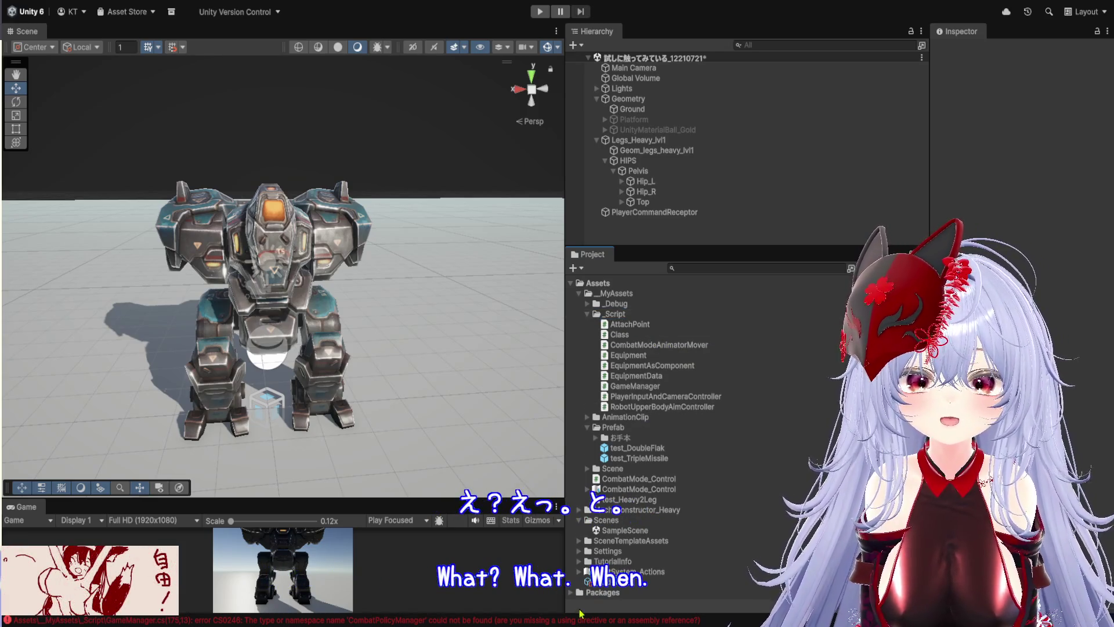
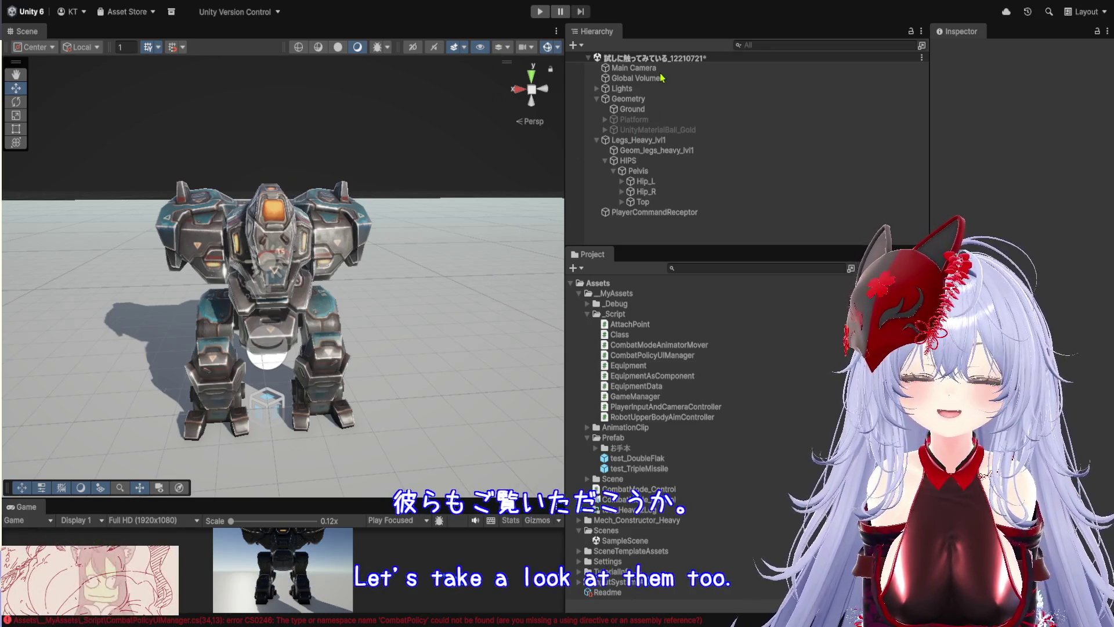
Open the Console with Ctrl+Shift+C and enlarge it to show every compile error.
{"action": "key", "text": "ctrl+shift+c"}
{"action": "left_click_drag", "start_coordinate": [429, 184], "coordinate": [429, 548]}
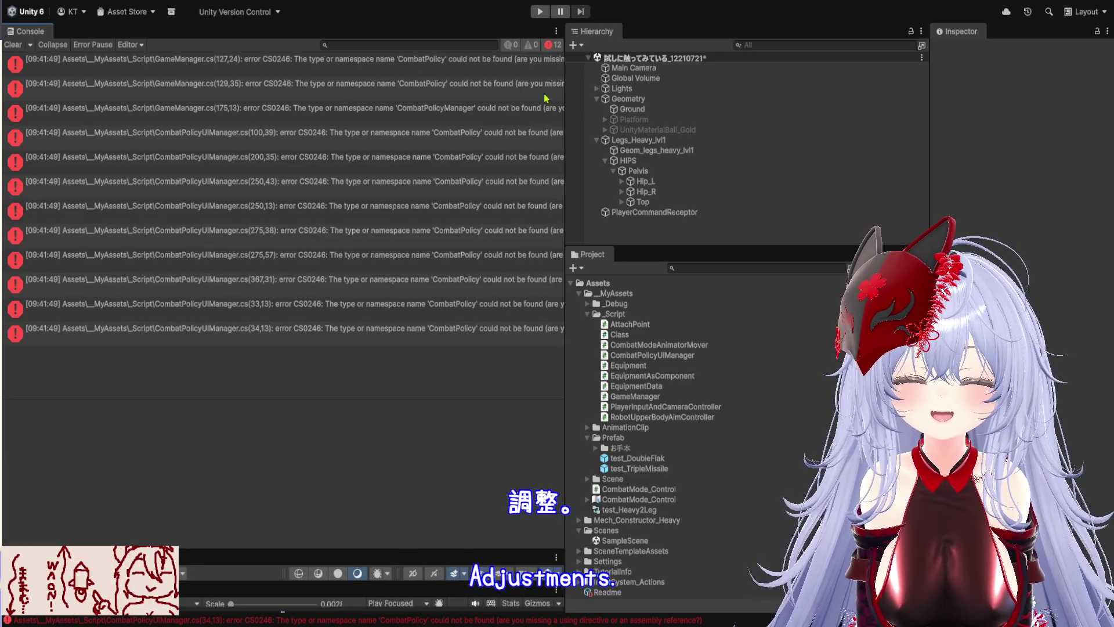
{"action": "left_click_drag", "start_coordinate": [567, 110], "coordinate": [680, 119]}
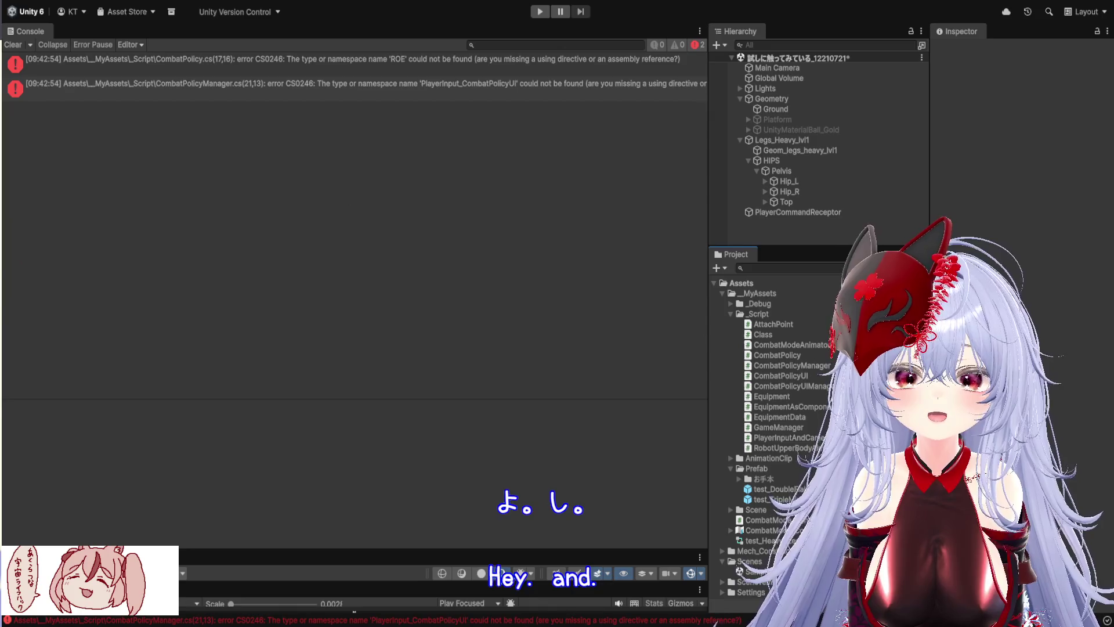
Select the two console errors to read the missing PlayerInput_CombatPolicyUi type message.
{"action": "left_click", "coordinate": [438, 73]}
{"action": "left_click", "coordinate": [439, 87]}
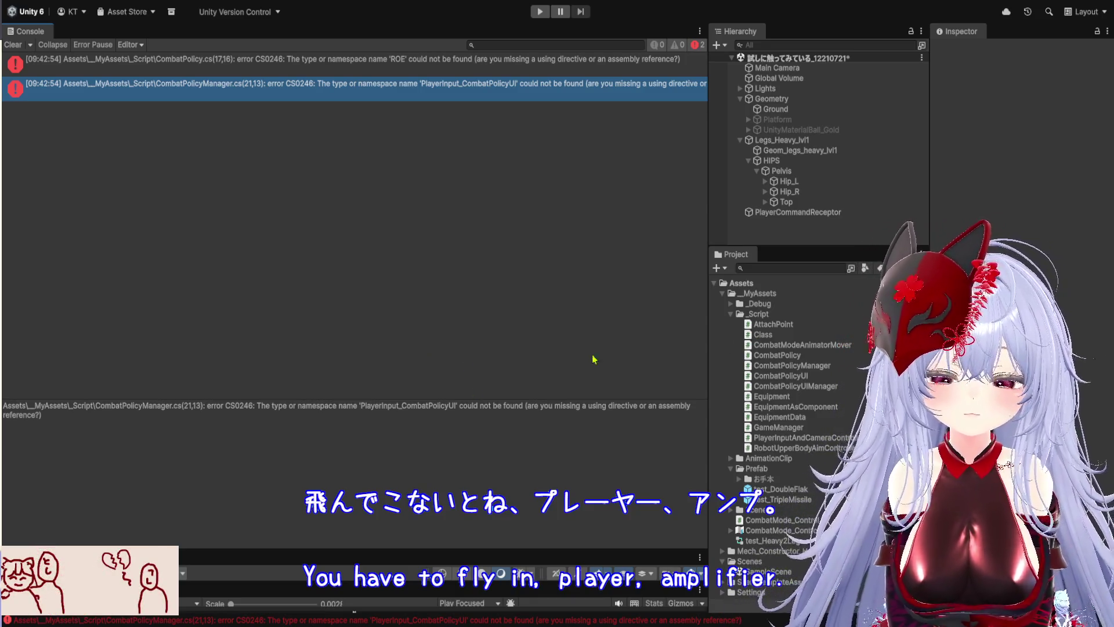
Create a new folder named InputActions inside _MyAssets.
{"action": "left_click", "coordinate": [731, 314]}
{"action": "left_click", "coordinate": [765, 294]}
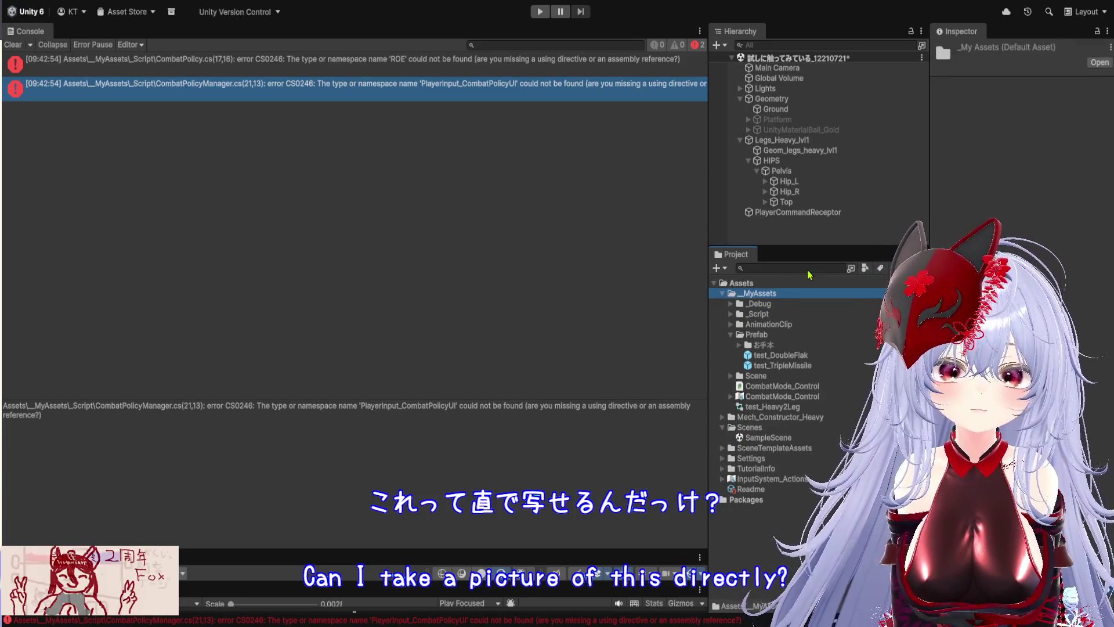
{"action": "key", "text": "ctrl+shift+n"}
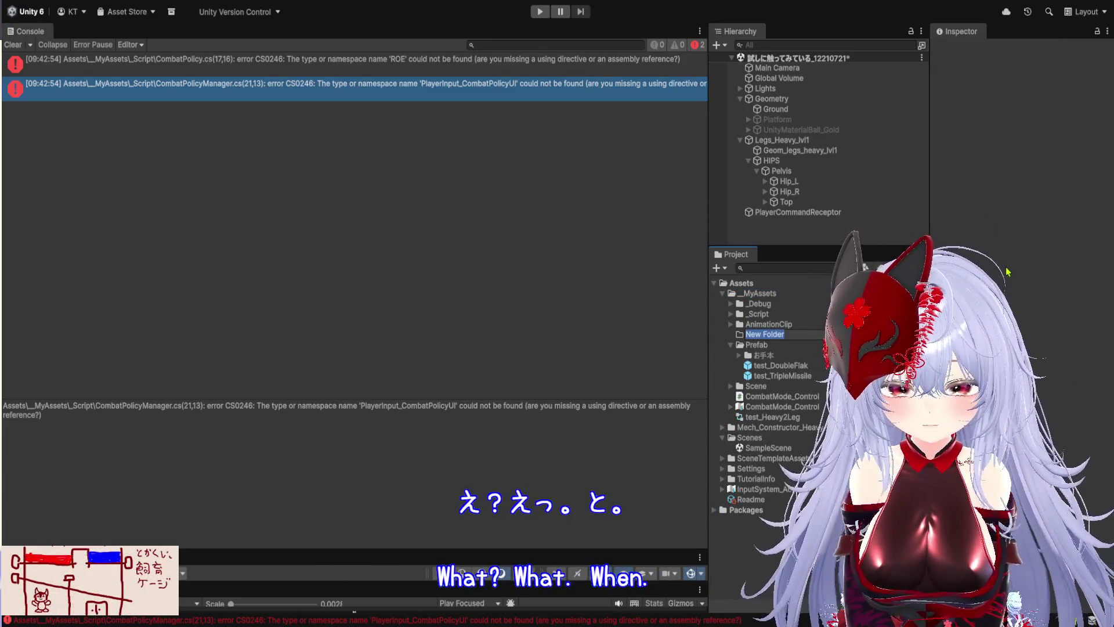
{"action": "type", "text": "InputA"}
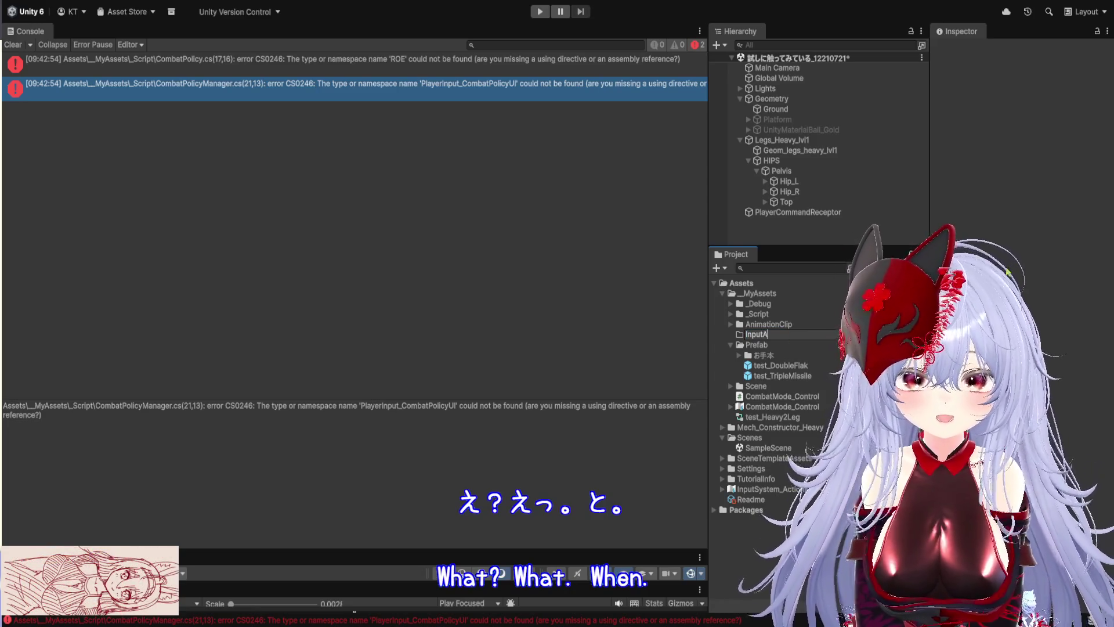
{"action": "type", "text": "ctions"}
{"action": "key", "text": "Return"}
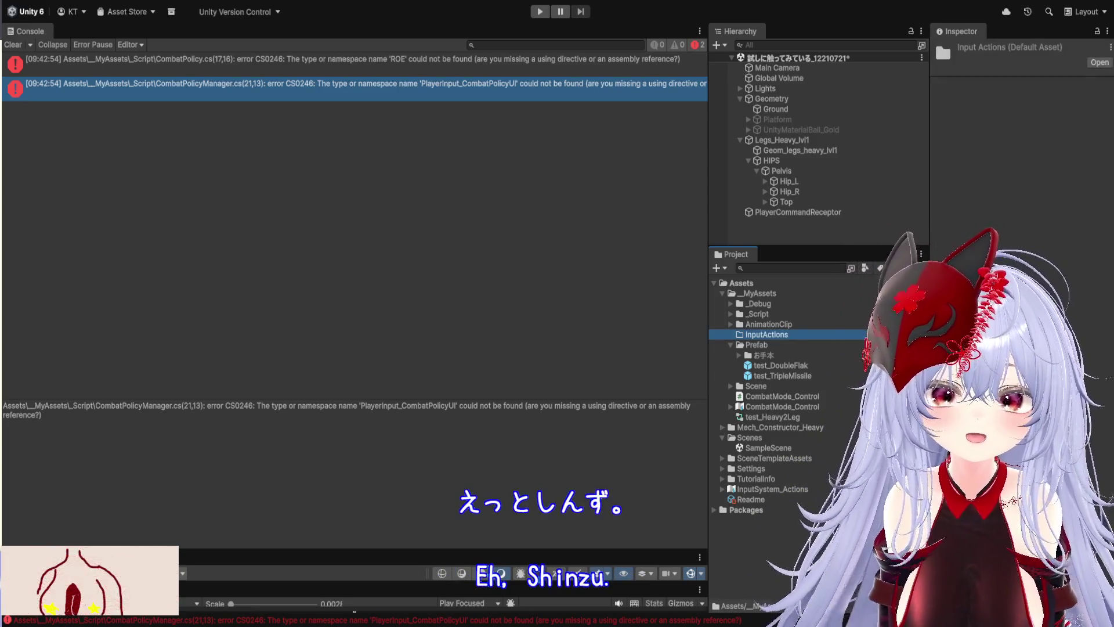
Move both CombatMode_Control input files into InputActions and check the updated error.
{"action": "left_click", "coordinate": [799, 397]}
{"action": "left_click", "coordinate": [799, 406], "text": "ctrl"}
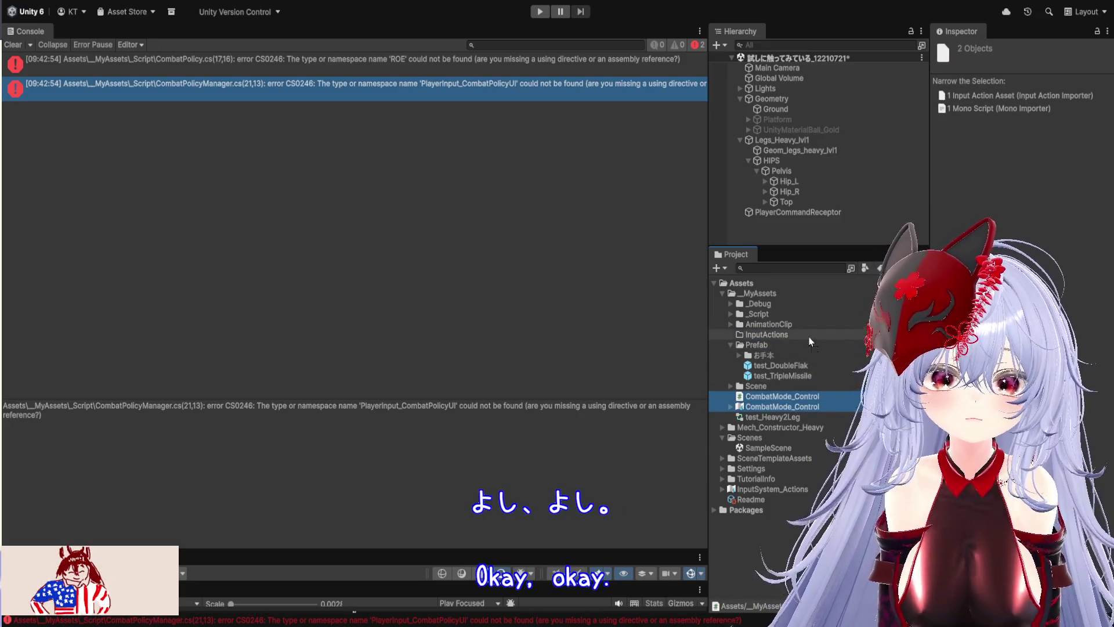
{"action": "left_click_drag", "start_coordinate": [811, 342], "coordinate": [810, 343]}
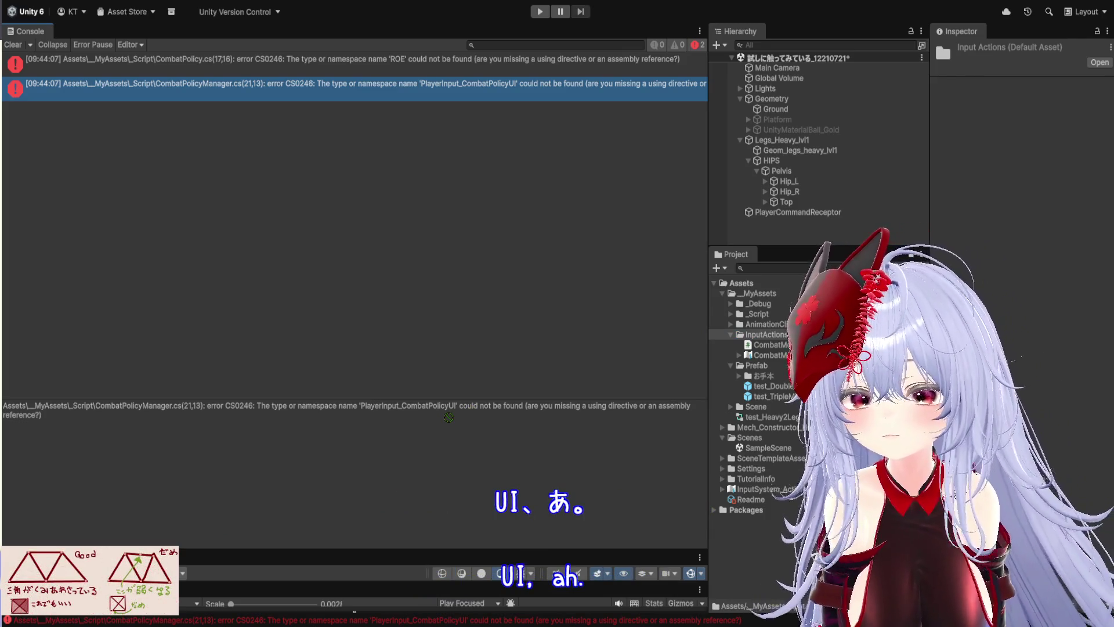
{"action": "left_click", "coordinate": [777, 336]}
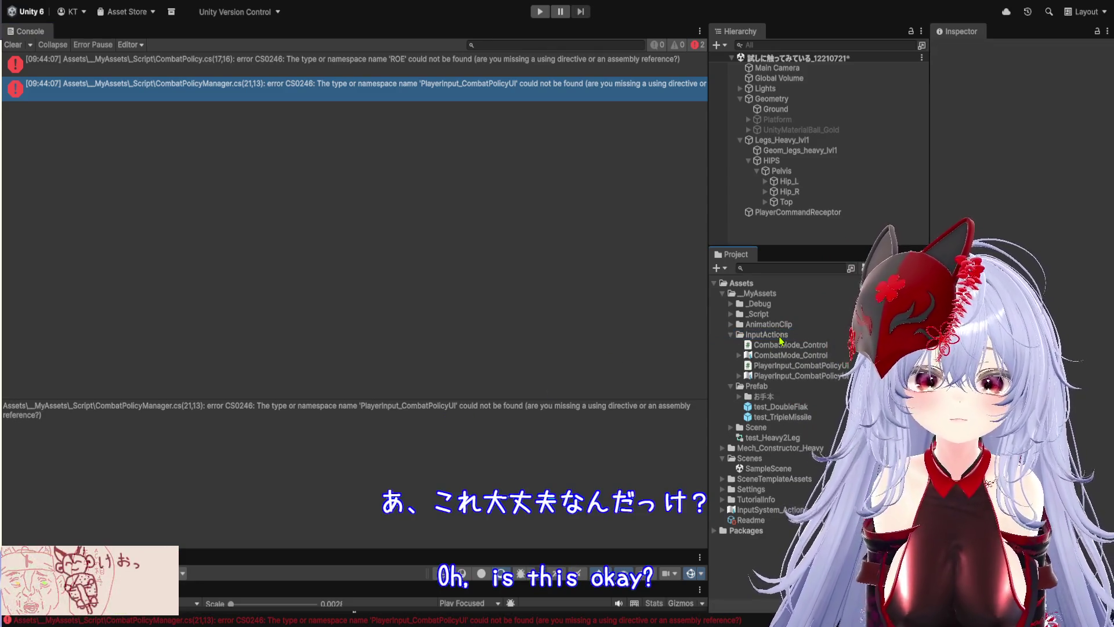
{"action": "left_click", "coordinate": [497, 67]}
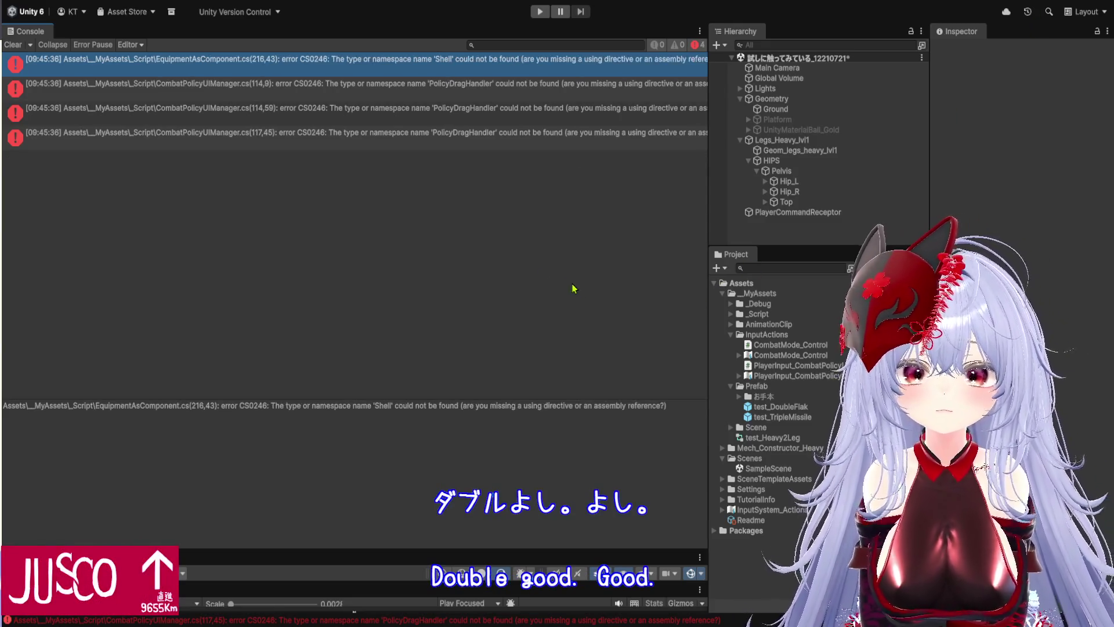
Select the missing PolicyDragHandler error at CombatPolicyUIManager.cs line 114 to read it.
{"action": "left_click", "coordinate": [467, 93]}
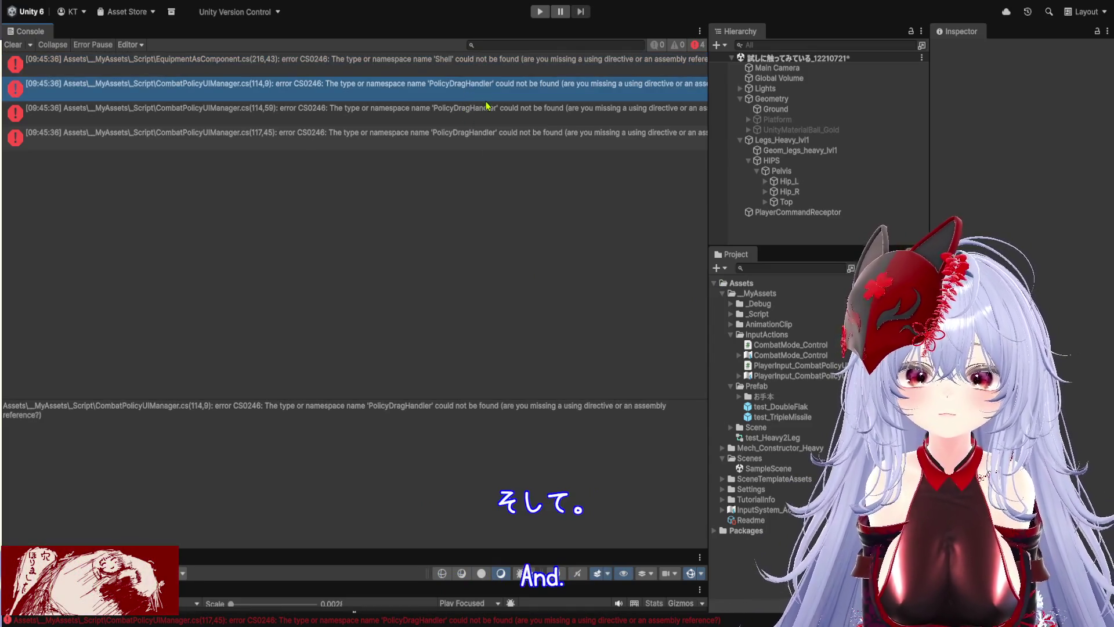
Review the PolicyDragHandler errors and add PolicyDragHandler.cs to the _Script folder.
{"action": "left_click", "coordinate": [487, 116]}
{"action": "left_click", "coordinate": [484, 137]}
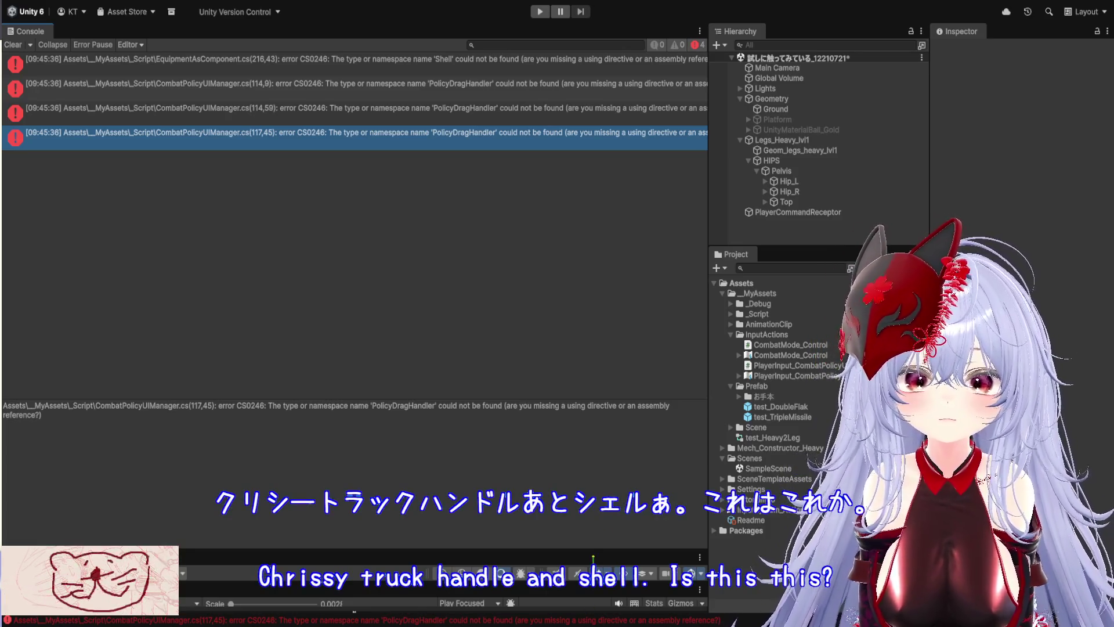
{"action": "double_click", "coordinate": [760, 315]}
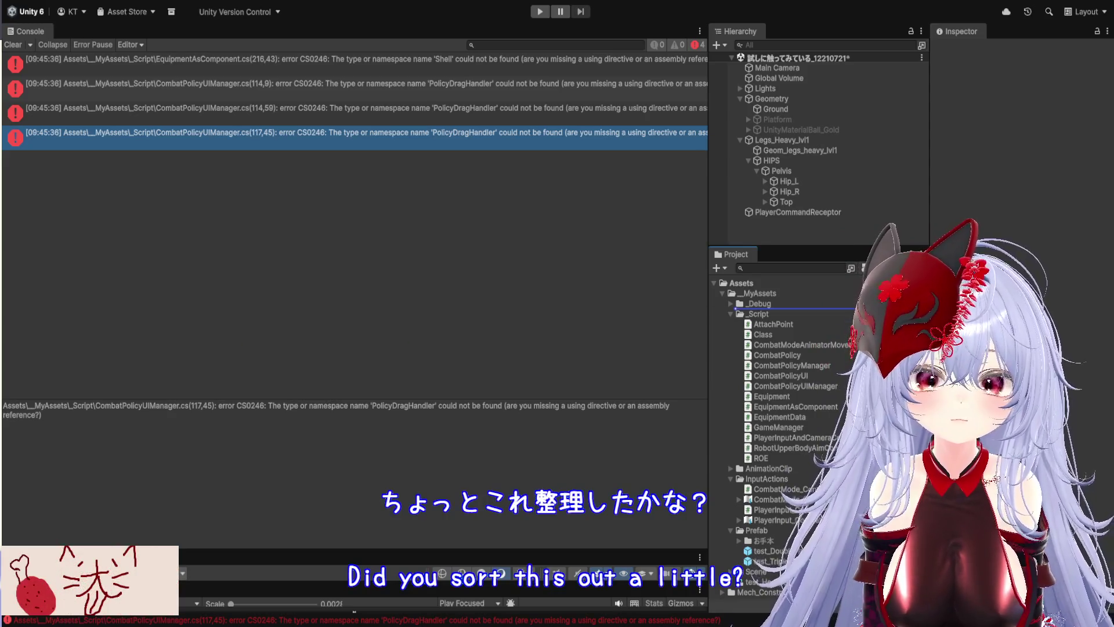
{"action": "left_click_drag", "start_coordinate": [836, 315], "coordinate": [835, 319]}
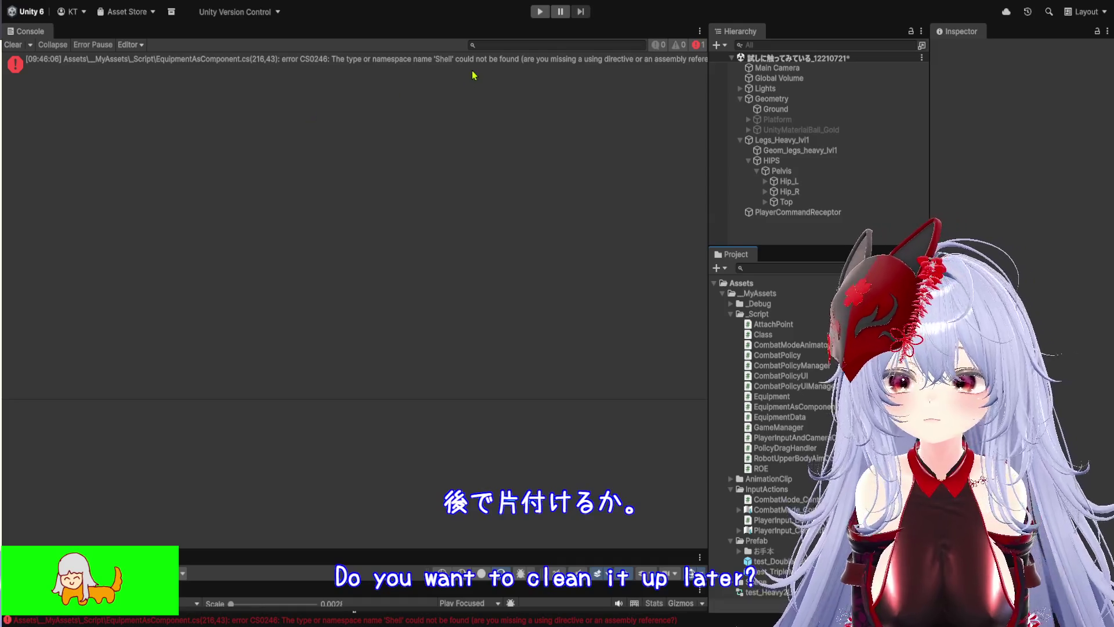
Check the missing Shell error and drag Shell.cs into the _Script folder.
{"action": "left_click", "coordinate": [474, 71]}
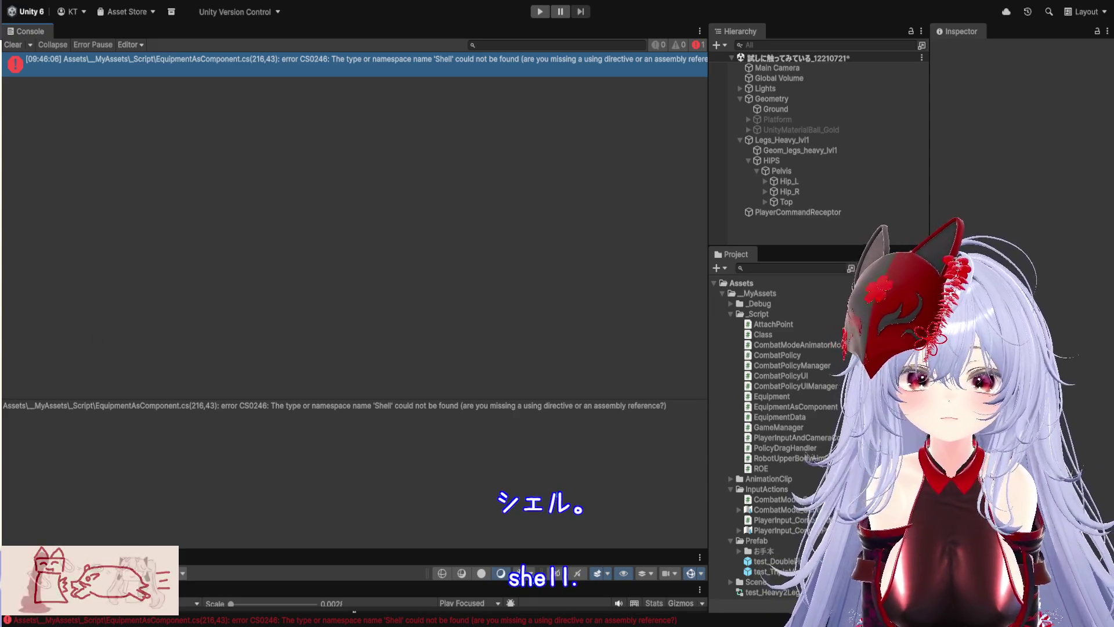
{"action": "left_click_drag", "start_coordinate": [663, 366], "coordinate": [778, 319]}
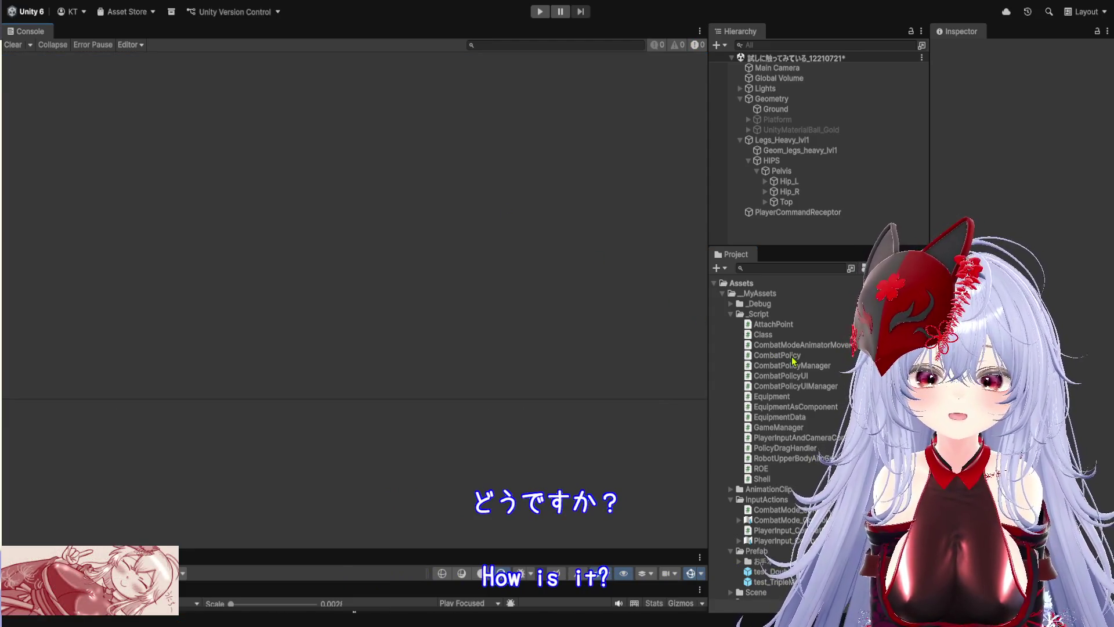
Scroll the Project window up and down to look over the assets.
{"action": "scroll", "coordinate": [788, 358], "scroll_direction": "down", "scroll_amount": 3}
{"action": "scroll", "coordinate": [788, 358], "scroll_direction": "up", "scroll_amount": 3}
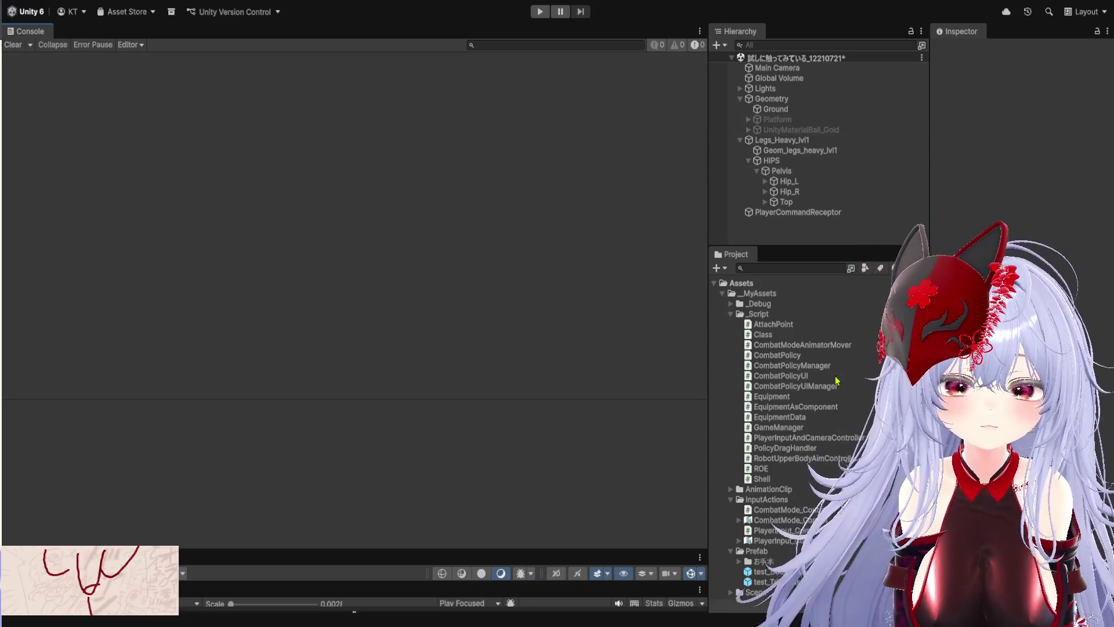
{"action": "scroll", "coordinate": [831, 419], "scroll_direction": "down", "scroll_amount": 3}
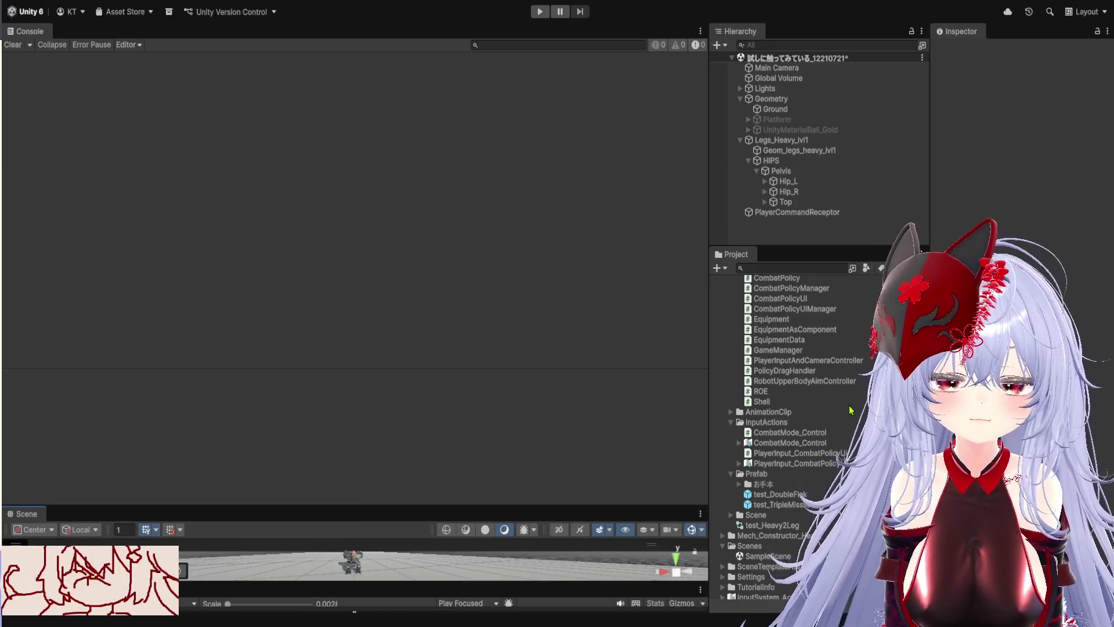
{"action": "scroll", "coordinate": [813, 406], "scroll_direction": "up", "scroll_amount": 3}
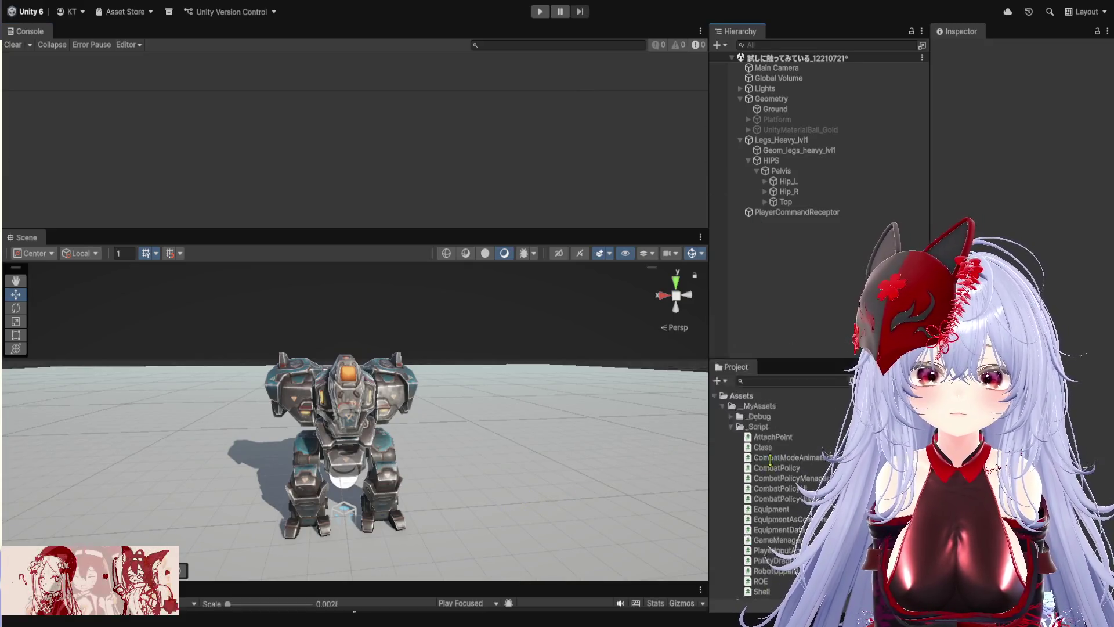
Resize the Project and Hierarchy panels to show more of the asset list.
{"action": "left_click_drag", "start_coordinate": [778, 248], "coordinate": [755, 528]}
{"action": "left_click_drag", "start_coordinate": [711, 298], "coordinate": [642, 297]}
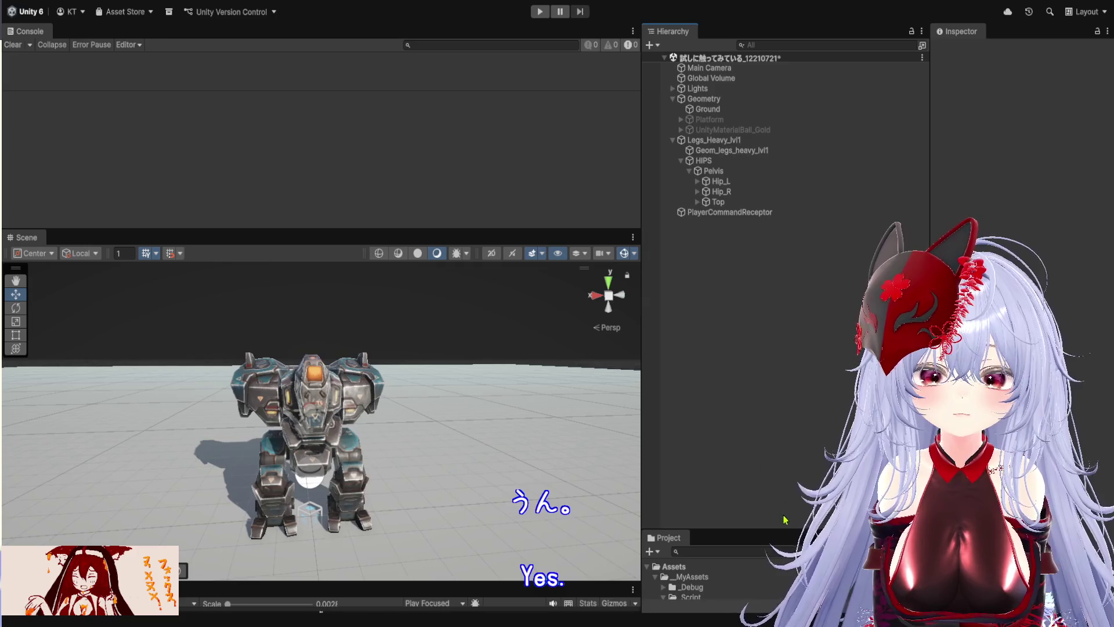
{"action": "mouse_move", "coordinate": [788, 527]}
{"action": "left_mouse_down"}
{"action": "mouse_move", "coordinate": [778, 180]}
{"action": "mouse_move", "coordinate": [755, 165]}
{"action": "left_mouse_up"}
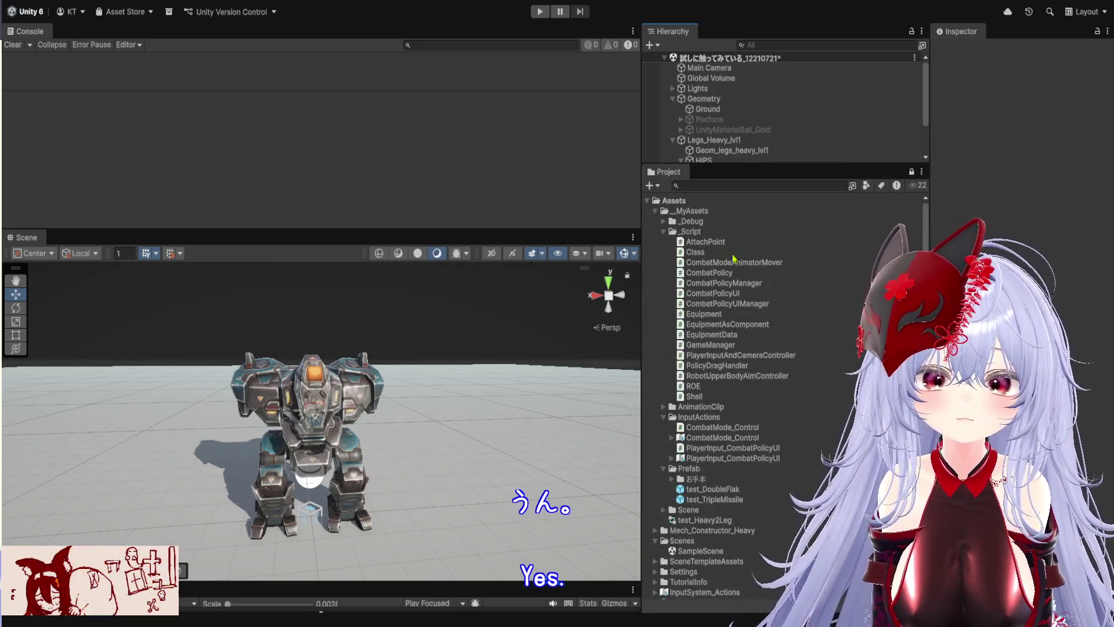
{"action": "left_click", "coordinate": [665, 232]}
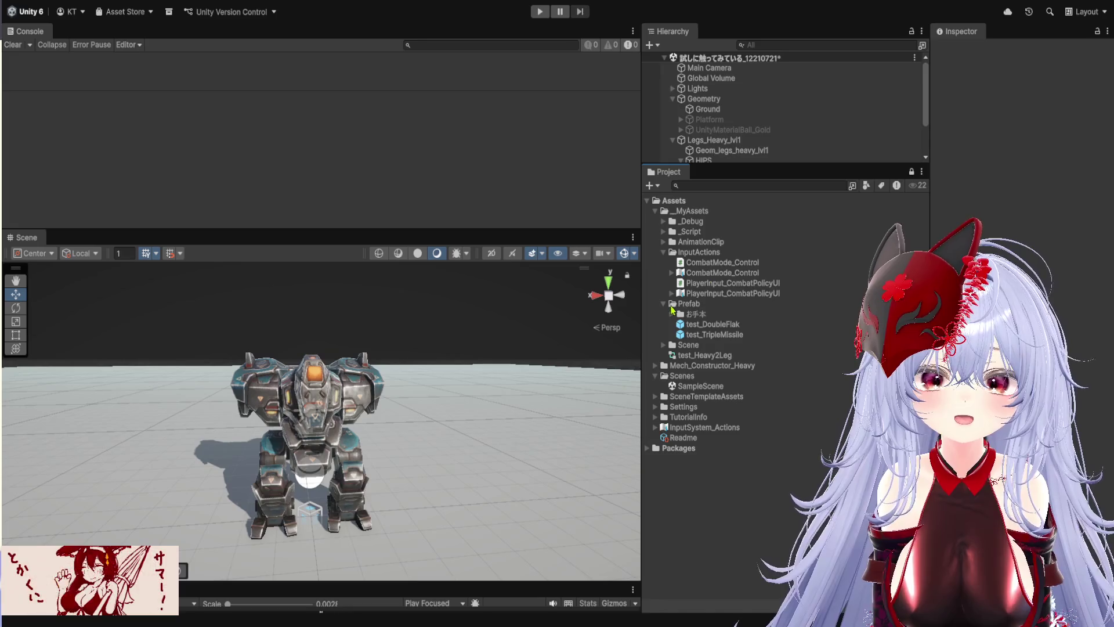
Create a folder named ゲームシステム inside the Prefab folder.
{"action": "left_click", "coordinate": [689, 305]}
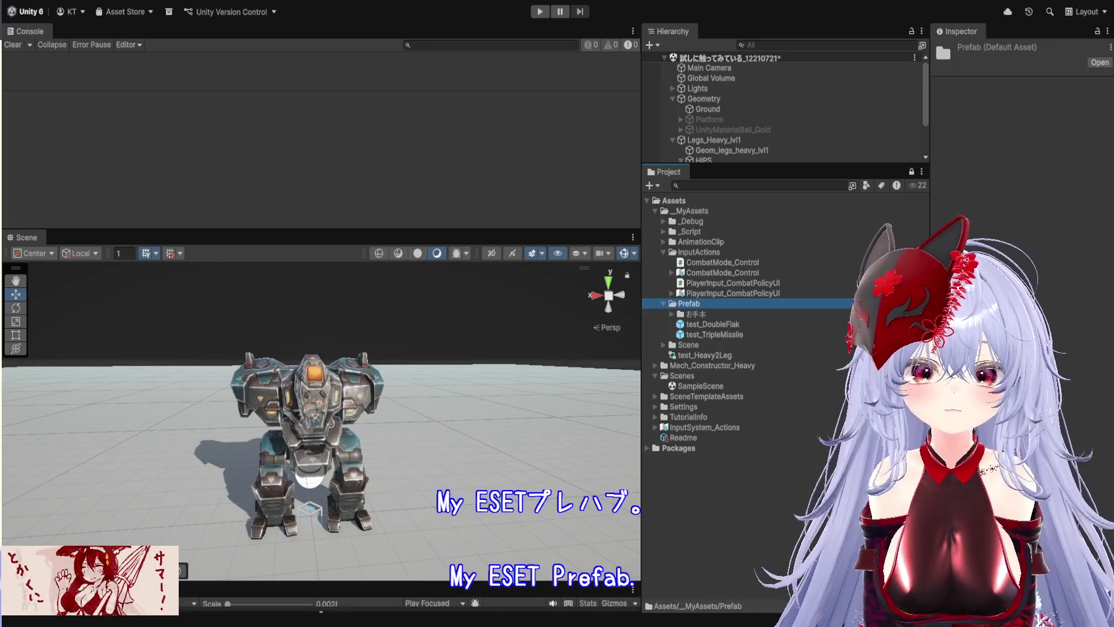
{"action": "key", "text": "ctrl+shift+n"}
{"action": "type", "text": "g"}
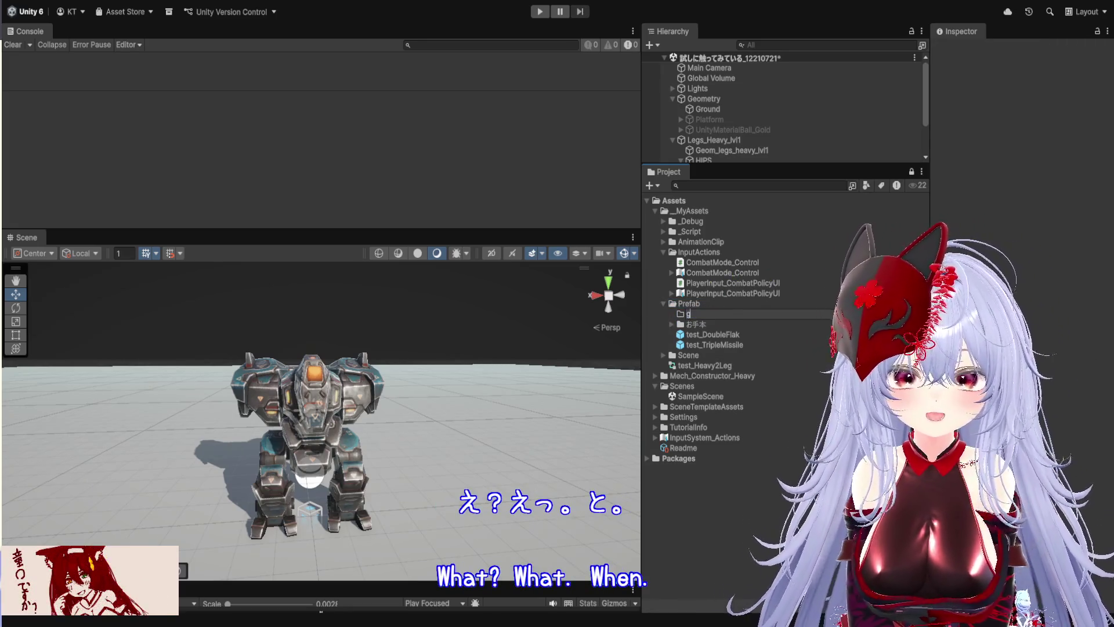
{"action": "type", "text": "e-mus"}
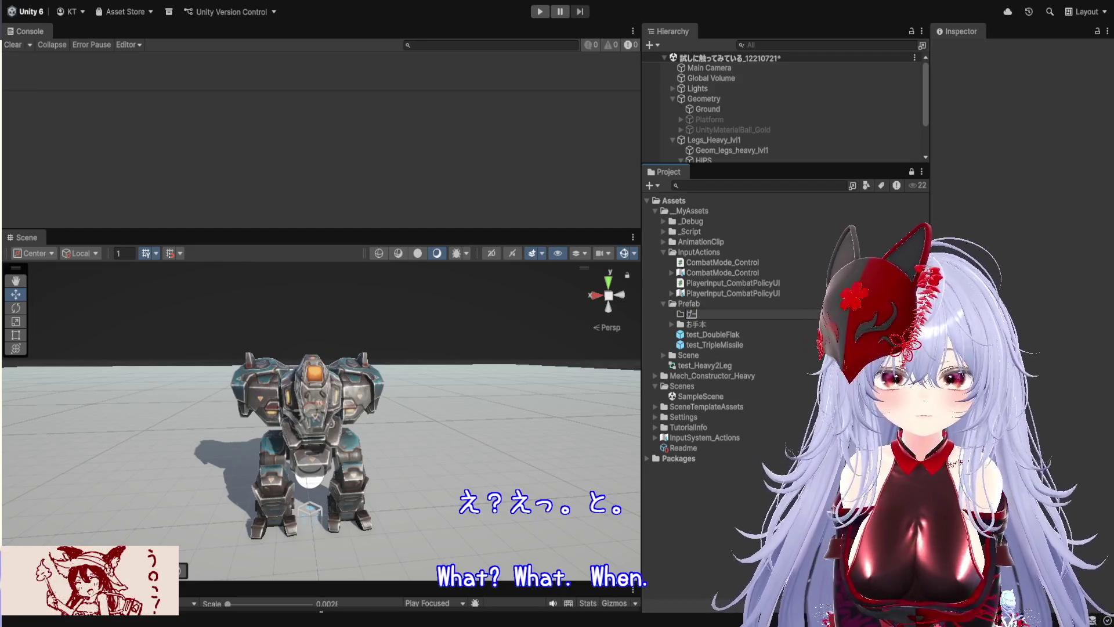
{"action": "type", "text": "isutemu"}
{"action": "key", "text": "space"}
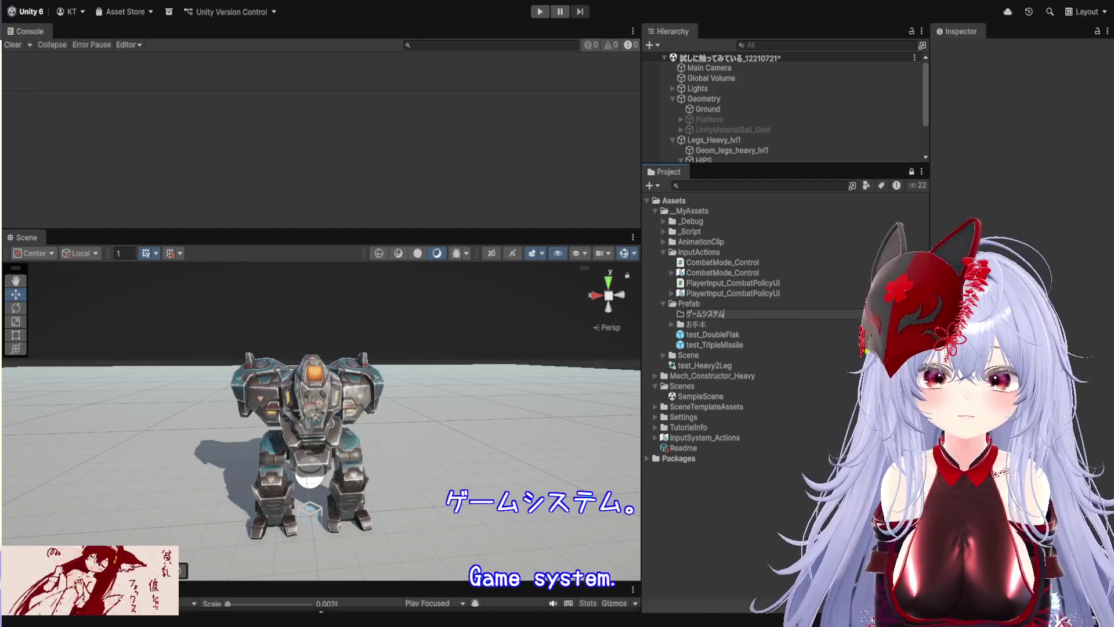
{"action": "key", "text": "Return"}
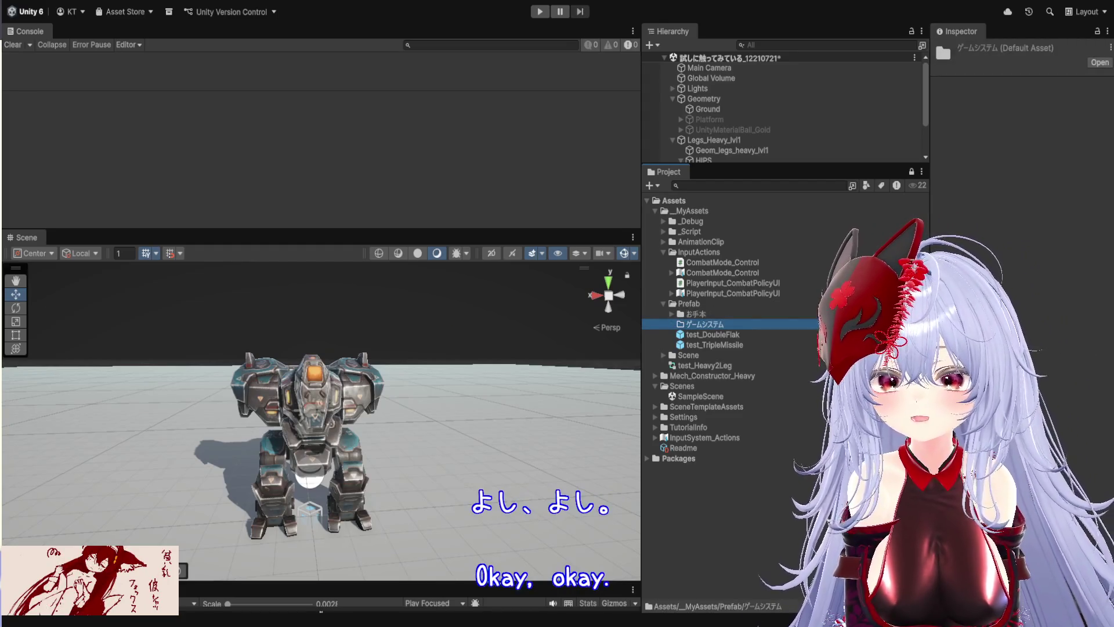
{"action": "left_click_drag", "start_coordinate": [557, 403], "coordinate": [708, 342]}
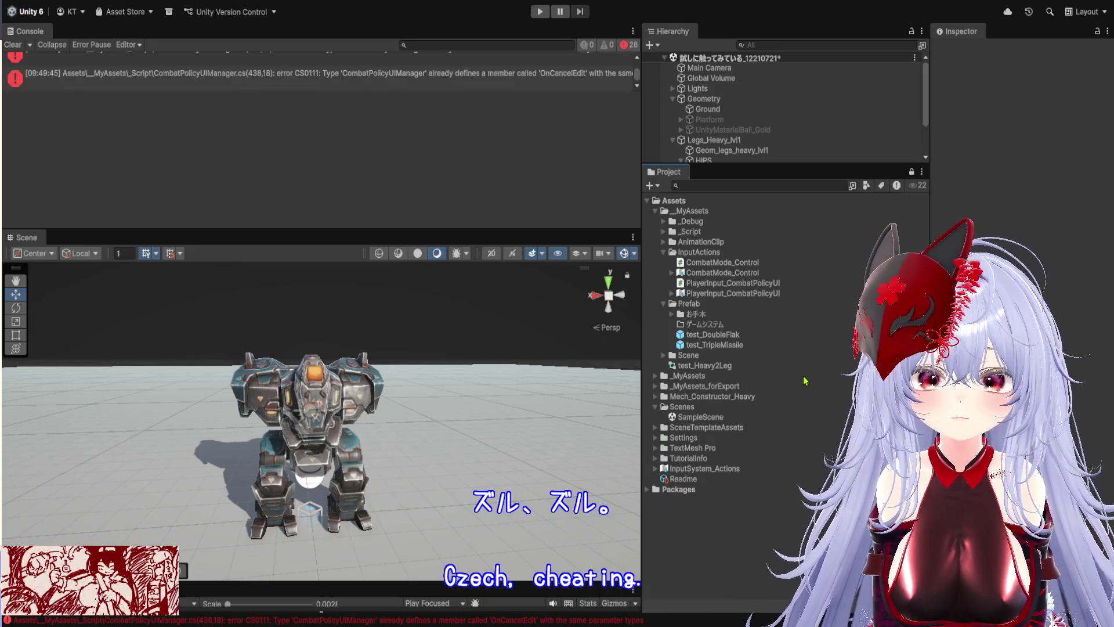
Enlarge the Console to read the new errors and select the duplicate _MyAssets folder for deletion.
{"action": "left_click", "coordinate": [632, 619]}
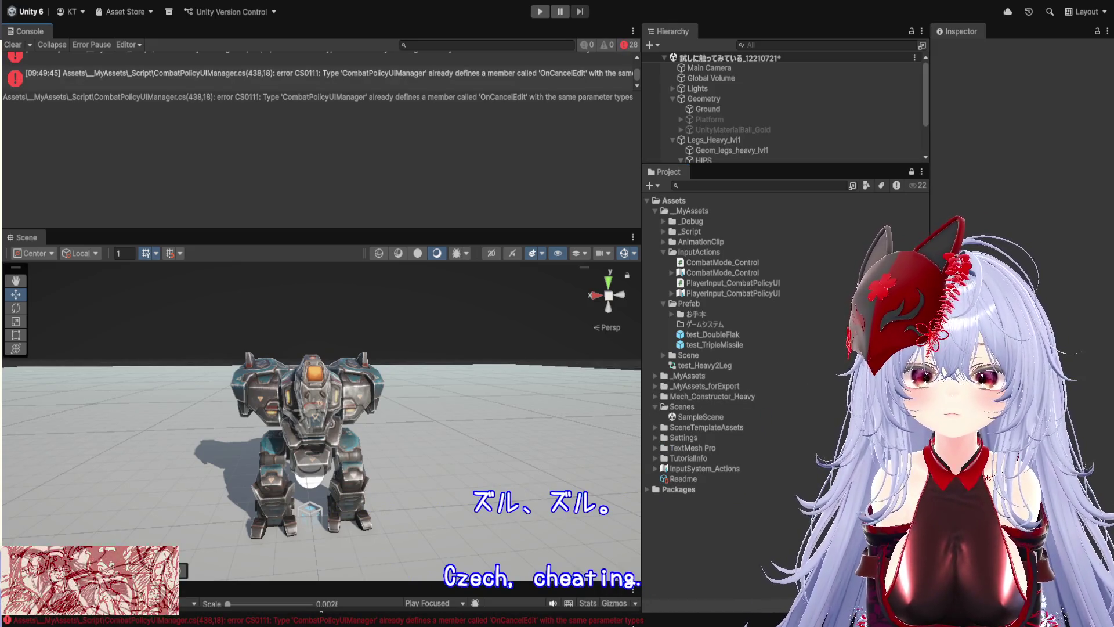
{"action": "left_click_drag", "start_coordinate": [465, 231], "coordinate": [459, 472]}
{"action": "left_click_drag", "start_coordinate": [396, 145], "coordinate": [400, 429]}
{"action": "scroll", "coordinate": [413, 297], "scroll_direction": "up", "scroll_amount": 10}
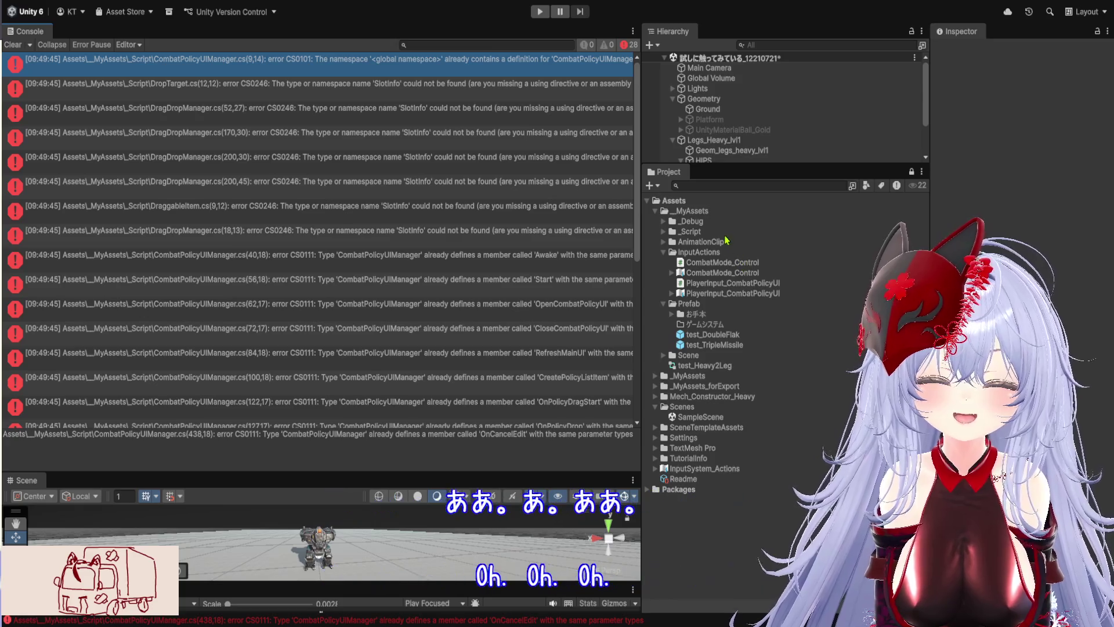
{"action": "left_click", "coordinate": [707, 378]}
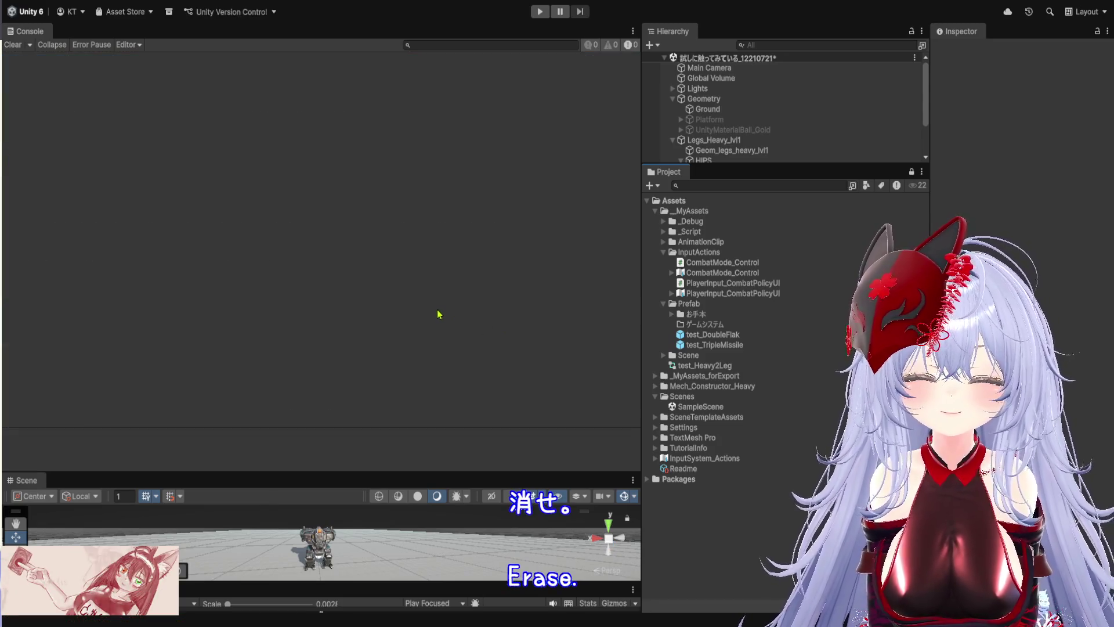
Resize the Scene view and Hierarchy panels back to a working layout.
{"action": "left_click_drag", "start_coordinate": [342, 474], "coordinate": [343, 122]}
{"action": "left_click_drag", "start_coordinate": [795, 167], "coordinate": [793, 377]}
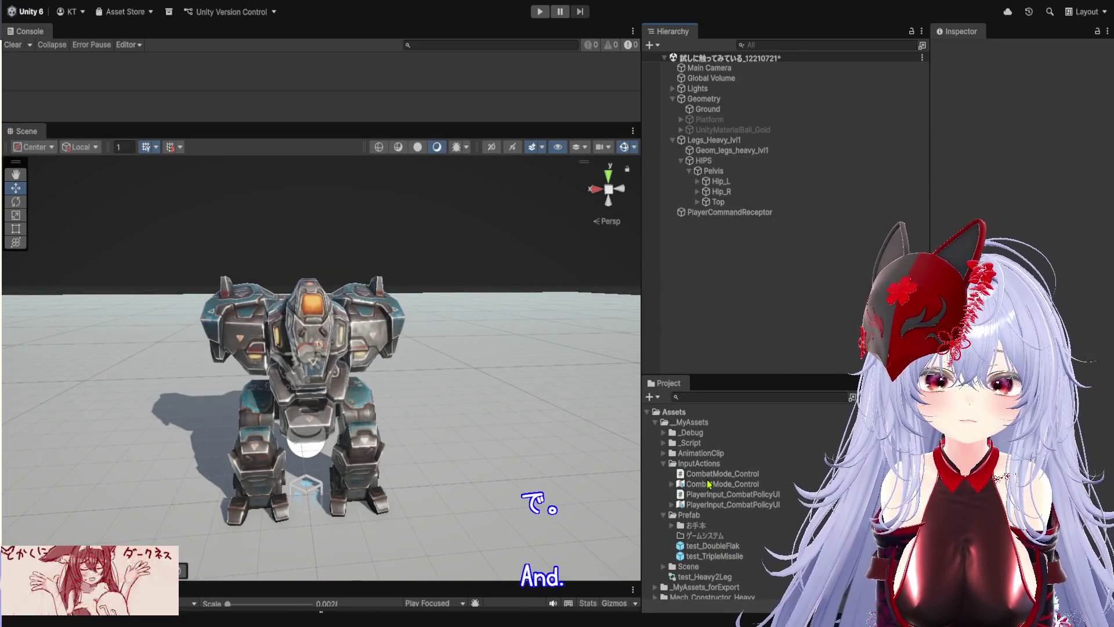
{"action": "scroll", "coordinate": [728, 499], "scroll_direction": "down", "scroll_amount": 3}
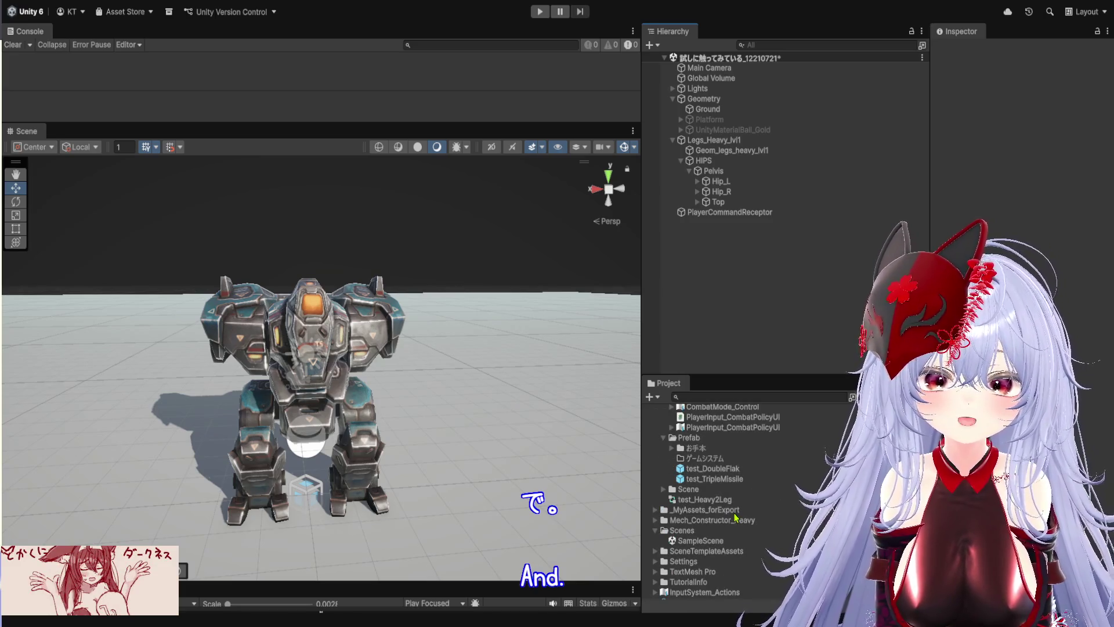
Drag the Canvas prefab from _MyAssets_forExport into the Hierarchy below PlayerCommandReceptor.
{"action": "left_click", "coordinate": [655, 511]}
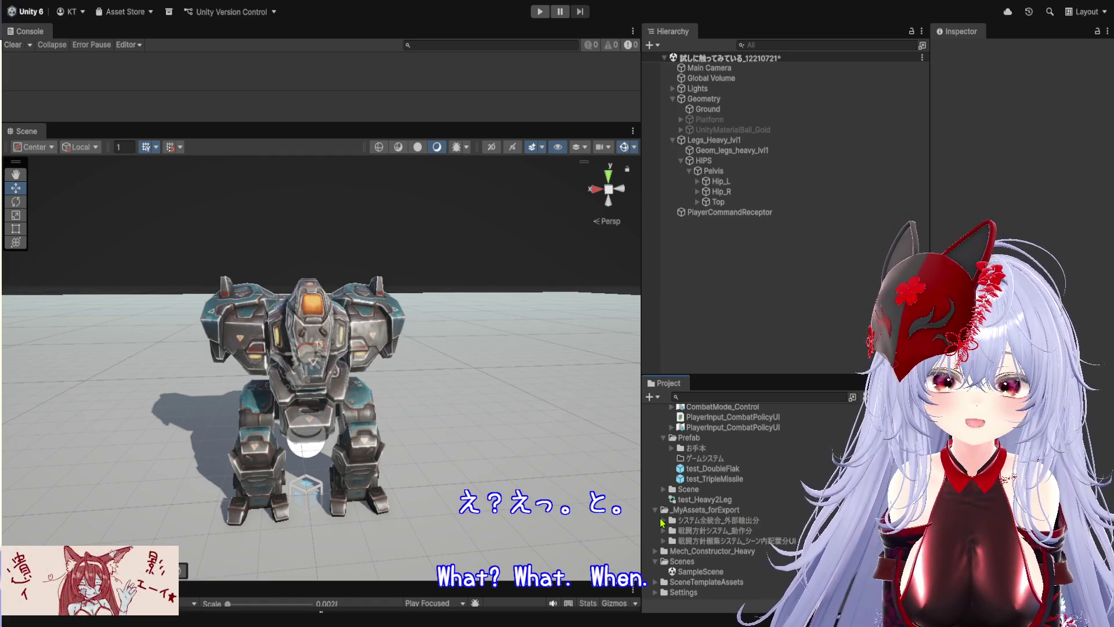
{"action": "left_click", "coordinate": [663, 521]}
{"action": "left_click_drag", "start_coordinate": [711, 533], "coordinate": [752, 291]}
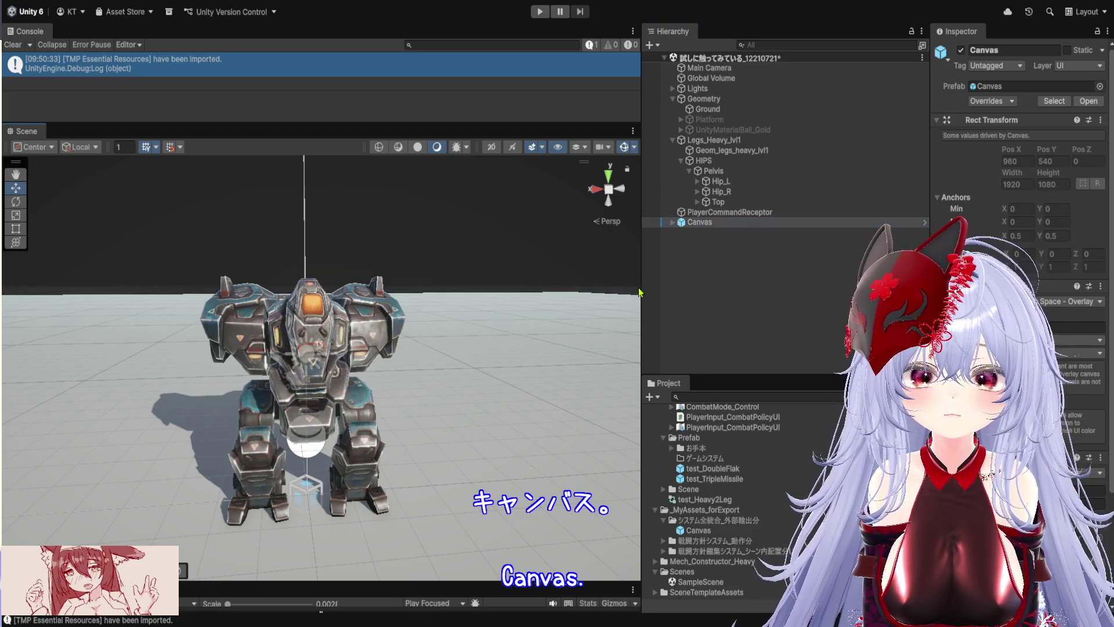
{"action": "left_click_drag", "start_coordinate": [639, 292], "coordinate": [593, 286]}
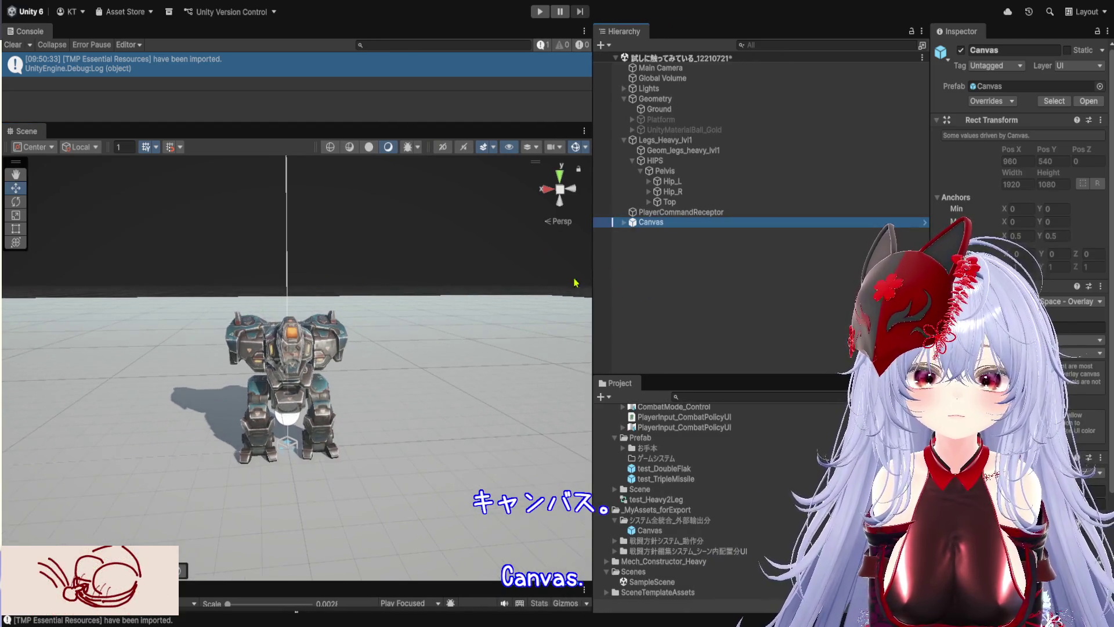
Expand Canvas and frame its PopupPanel child in the Scene view.
{"action": "left_click", "coordinate": [624, 223]}
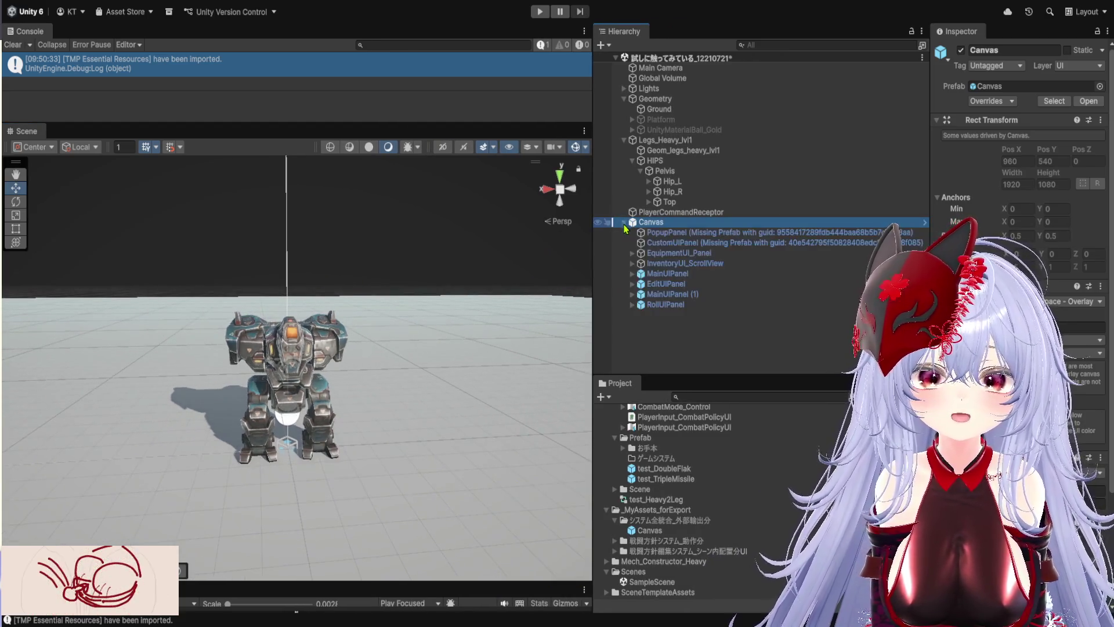
{"action": "left_click", "coordinate": [694, 236]}
{"action": "key", "text": "f"}
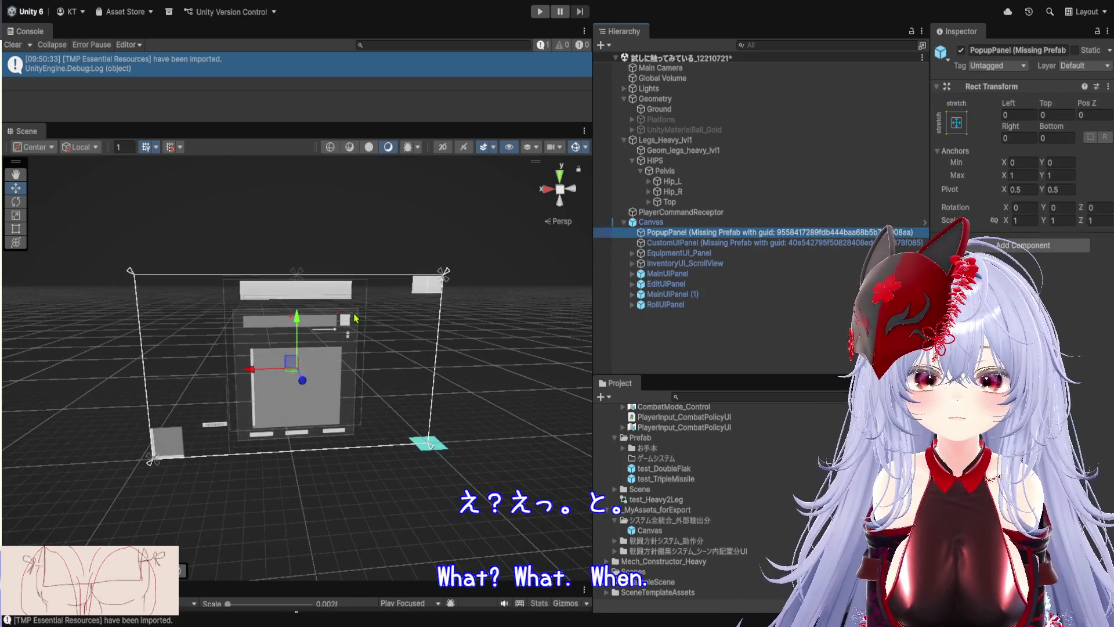
{"action": "scroll", "coordinate": [364, 320], "scroll_direction": "up", "scroll_amount": 5}
{"action": "scroll", "coordinate": [364, 320], "scroll_direction": "up", "scroll_amount": 2}
{"action": "mouse_move", "coordinate": [215, 381]}
{"action": "left_mouse_down"}
{"action": "mouse_move", "coordinate": [181, 279]}
{"action": "mouse_move", "coordinate": [281, 323]}
{"action": "mouse_move", "coordinate": [201, 318]}
{"action": "mouse_move", "coordinate": [333, 311]}
{"action": "mouse_move", "coordinate": [341, 293]}
{"action": "mouse_move", "coordinate": [477, 246]}
{"action": "mouse_move", "coordinate": [399, 268]}
{"action": "mouse_move", "coordinate": [390, 258]}
{"action": "mouse_move", "coordinate": [329, 300]}
{"action": "left_mouse_up"}
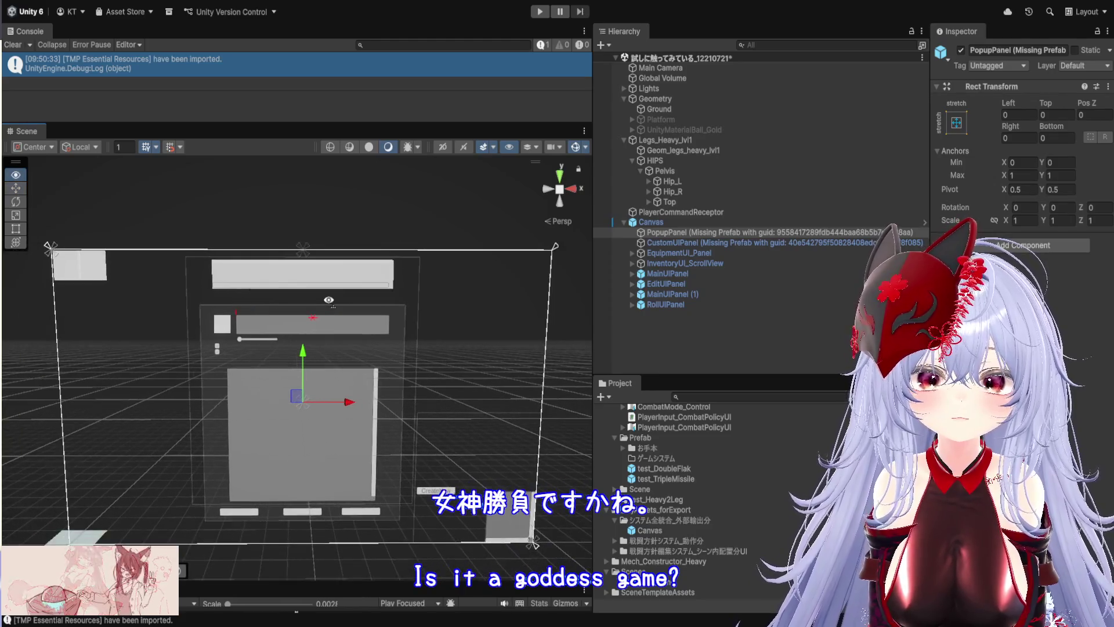
Inspect the CustomUIPanel, EquipmentUI_Panel and InventoryUI_ScrollView panels under Canvas.
{"action": "left_click", "coordinate": [673, 243]}
{"action": "left_click", "coordinate": [672, 254]}
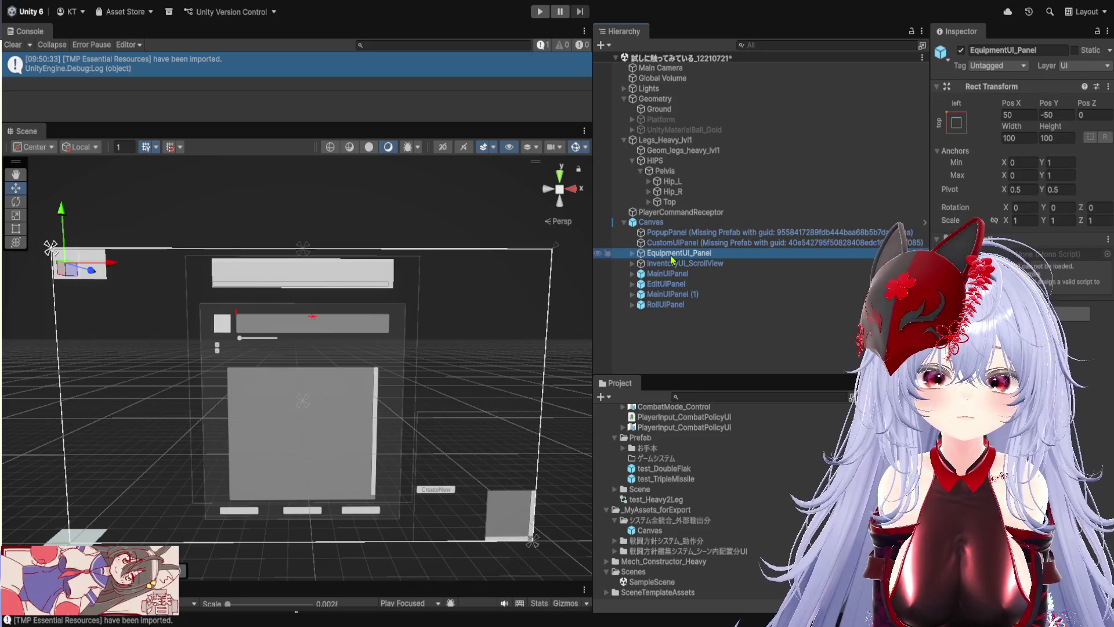
{"action": "left_click", "coordinate": [672, 263]}
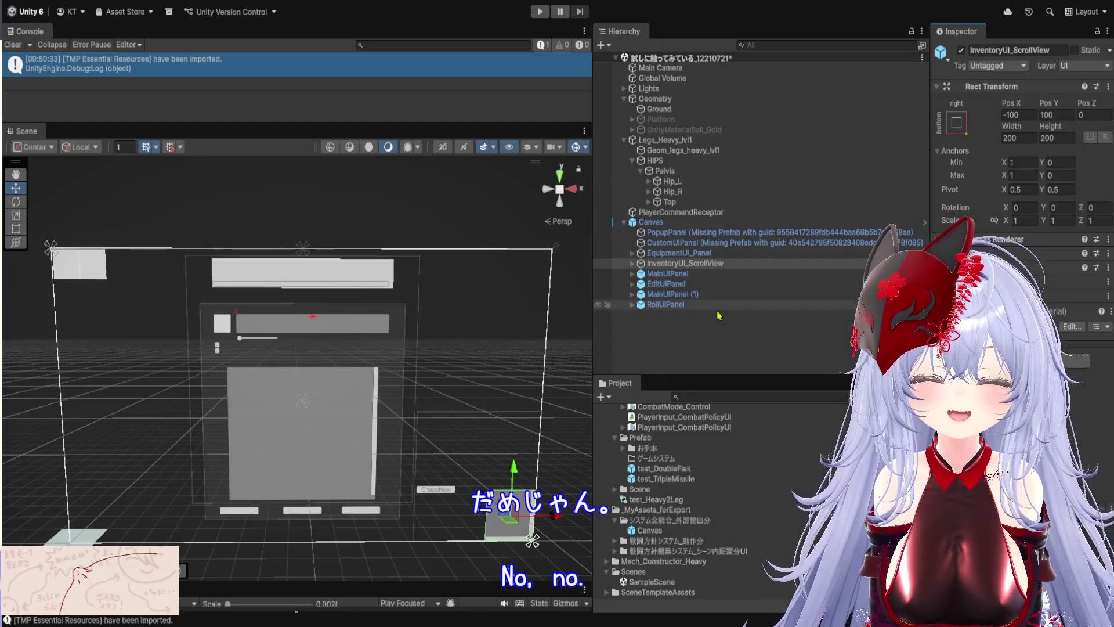
{"action": "scroll", "coordinate": [704, 488], "scroll_direction": "up", "scroll_amount": 3}
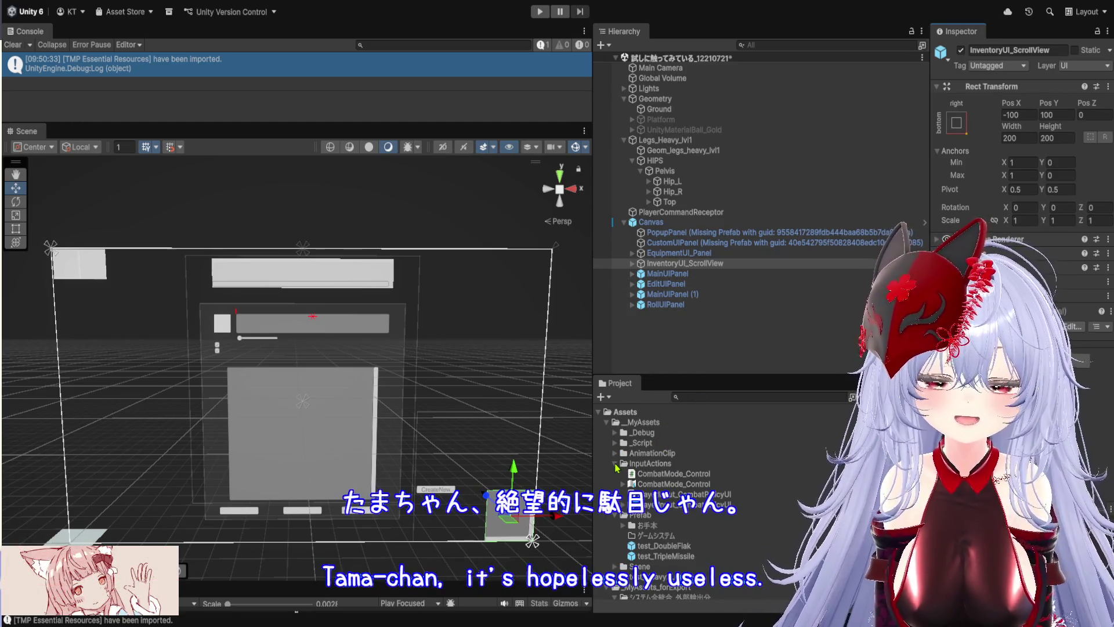
Open the _Script folder, drag the AttachPoint script onto MainUIPanel, and reselect Canvas.
{"action": "left_click", "coordinate": [621, 444]}
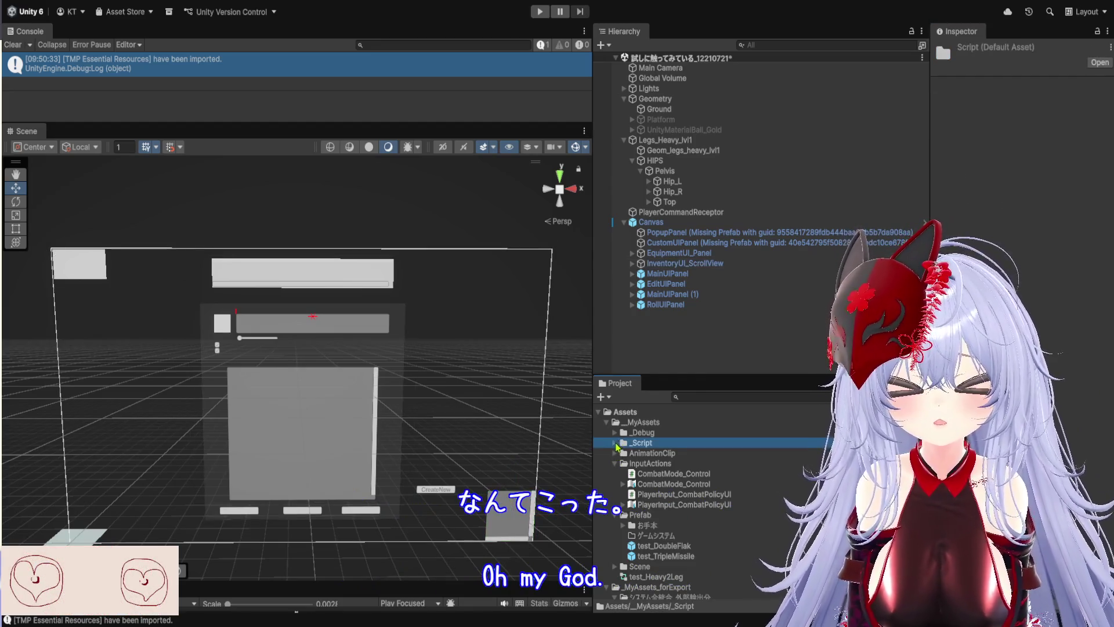
{"action": "left_click", "coordinate": [615, 443]}
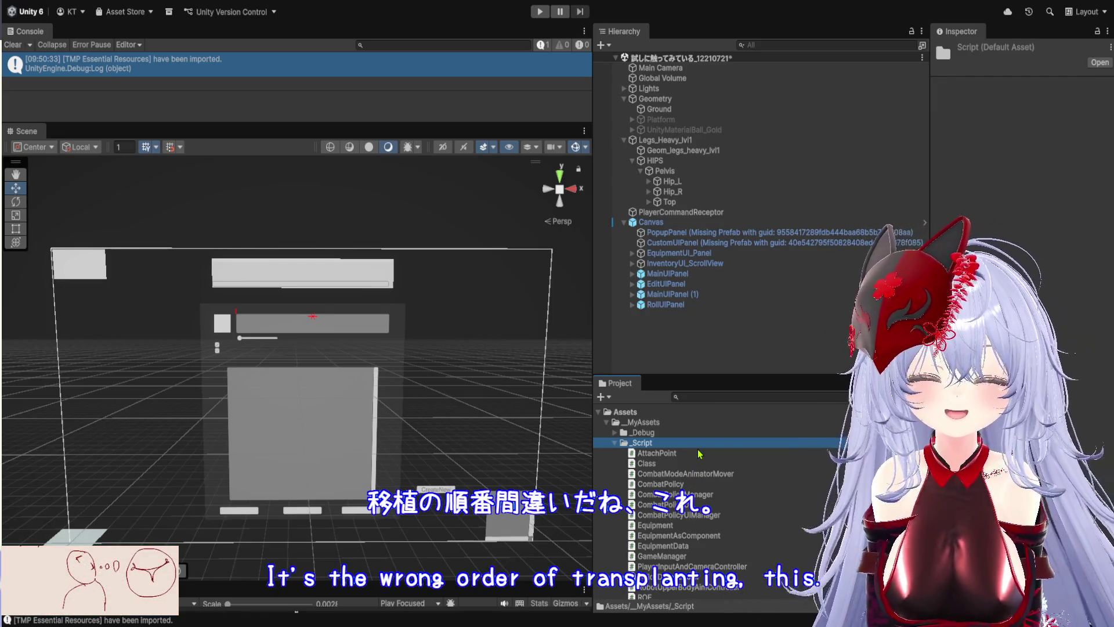
{"action": "left_click_drag", "start_coordinate": [699, 453], "coordinate": [681, 280]}
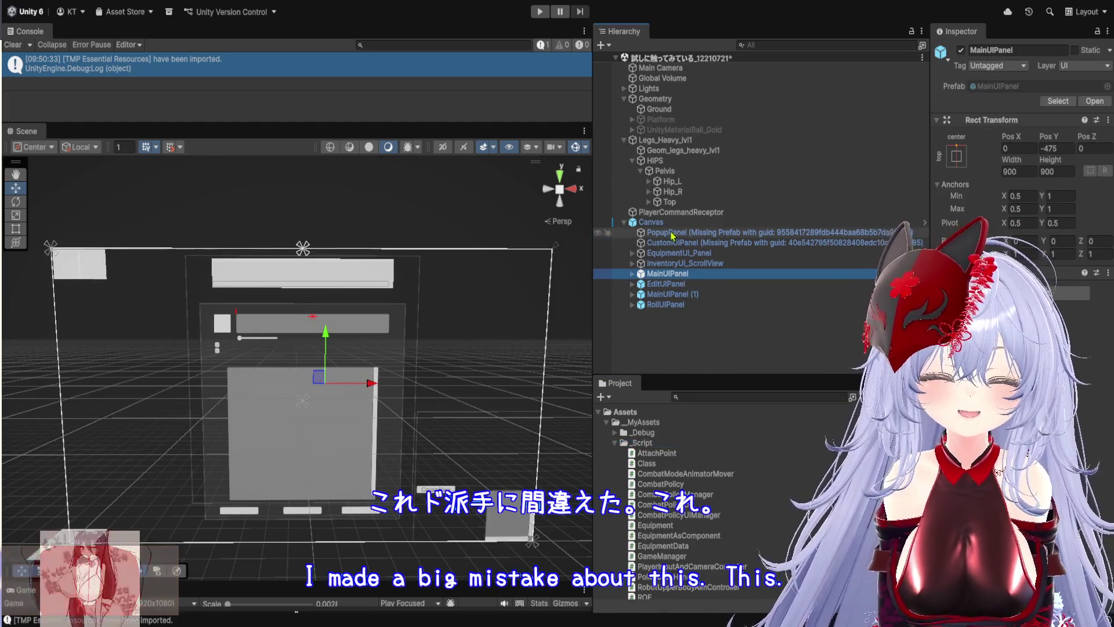
{"action": "left_click", "coordinate": [668, 223]}
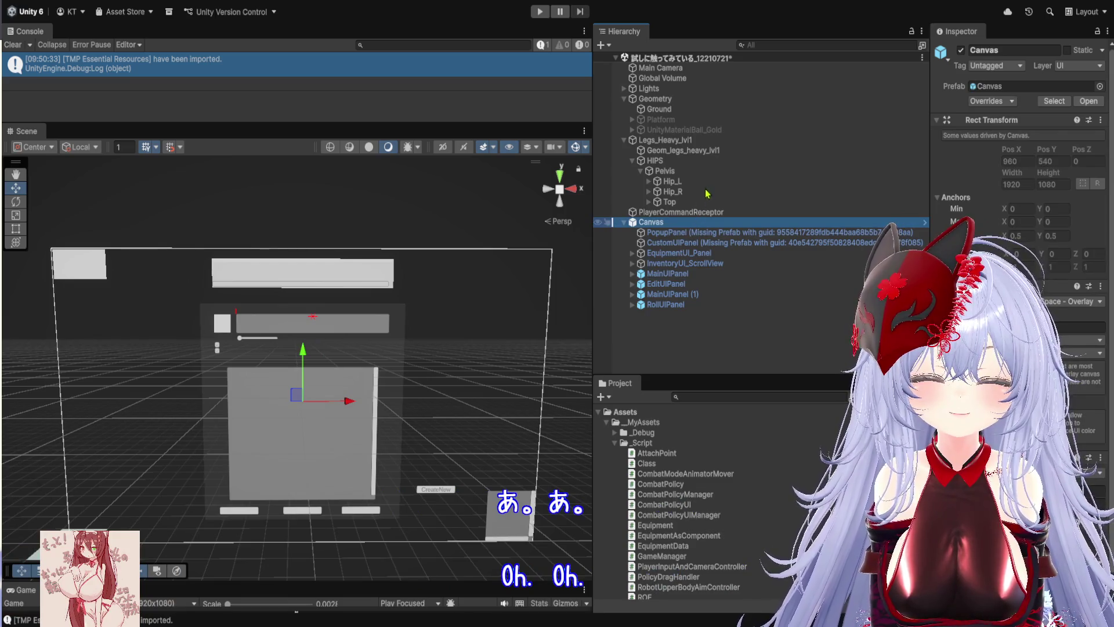
Delete the Canvas with its child panels and enlarge the console and Hierarchy areas.
{"action": "key", "text": "Delete"}
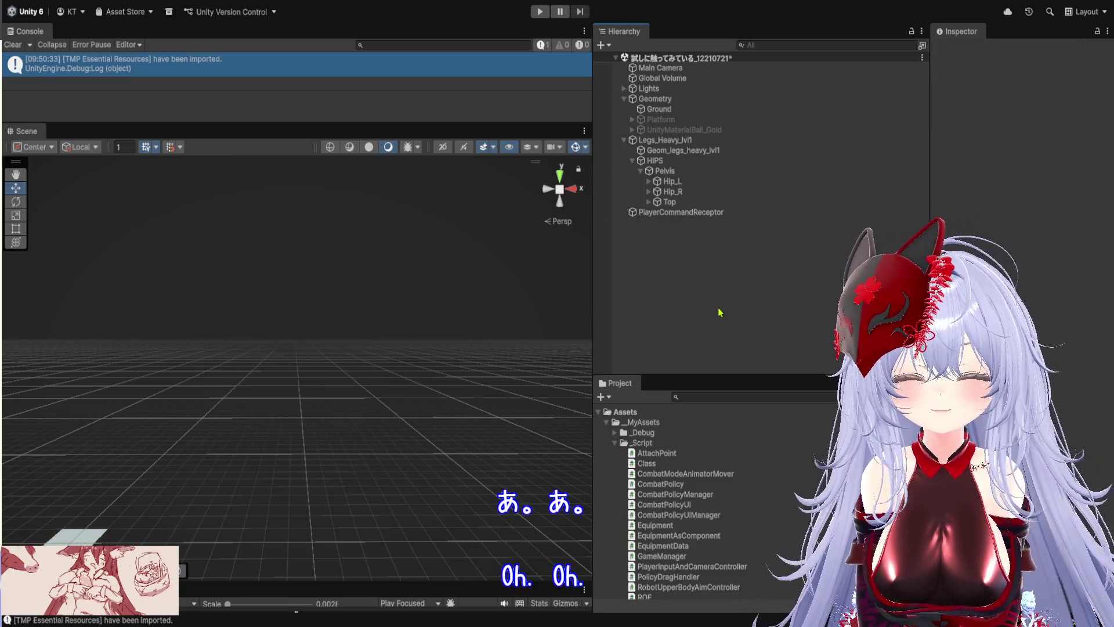
{"action": "mouse_move", "coordinate": [479, 124]}
{"action": "left_mouse_down"}
{"action": "mouse_move", "coordinate": [490, 347]}
{"action": "mouse_move", "coordinate": [496, 206]}
{"action": "mouse_move", "coordinate": [505, 373]}
{"action": "left_mouse_up"}
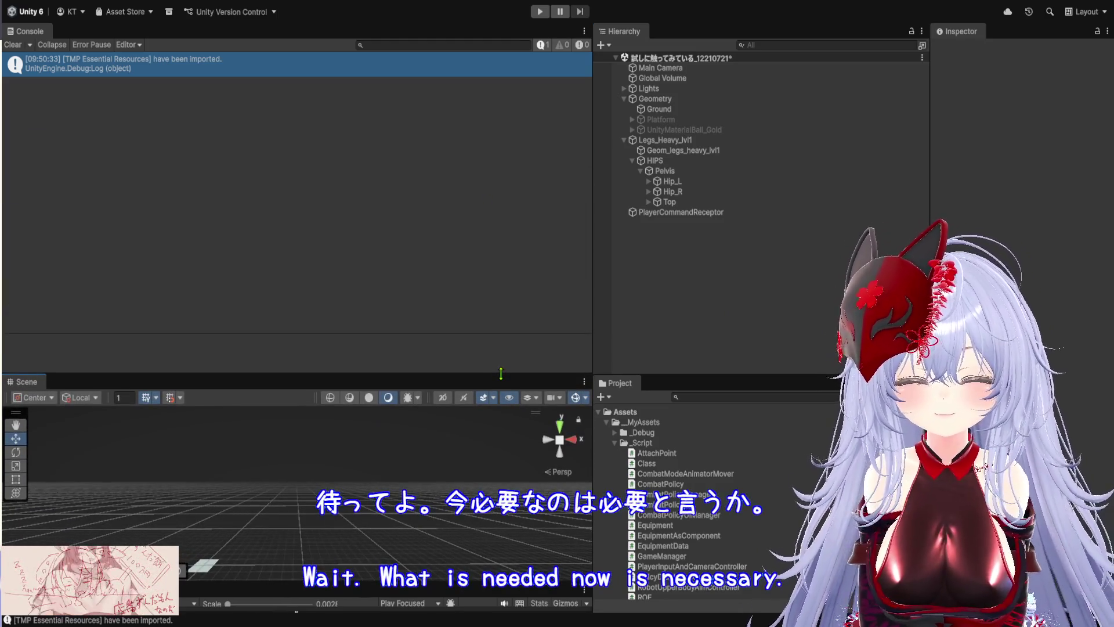
{"action": "left_click_drag", "start_coordinate": [590, 300], "coordinate": [575, 297]}
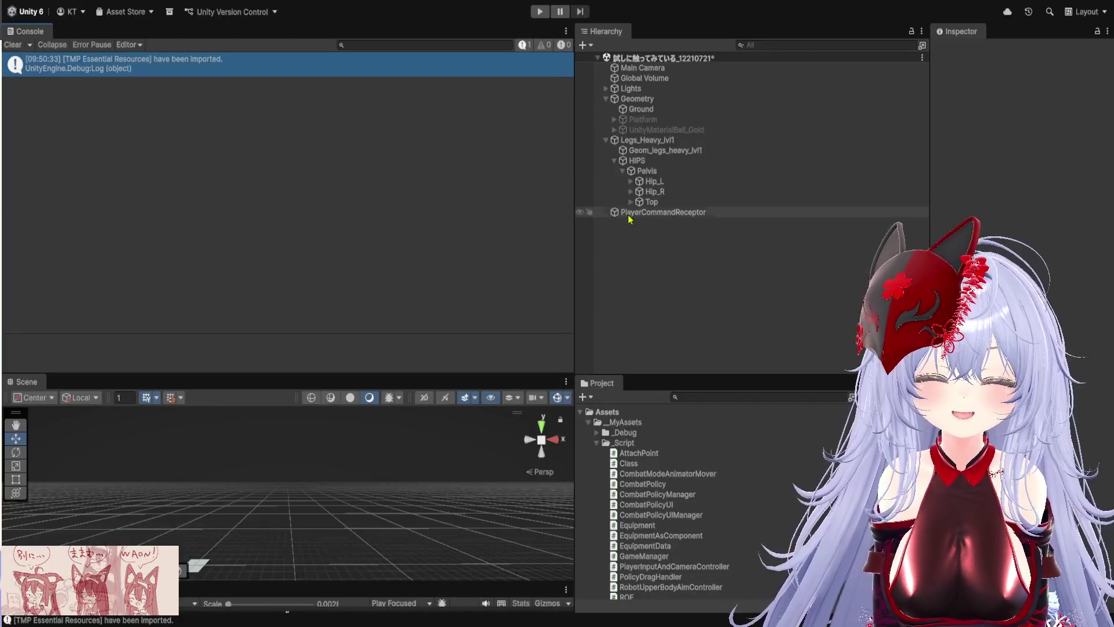
Review Legs_Heavy_lvl1 and PlayerCommandReceptor, then collapse the Geometry and Legs_Heavy_lvl1 groups.
{"action": "left_click", "coordinate": [689, 141]}
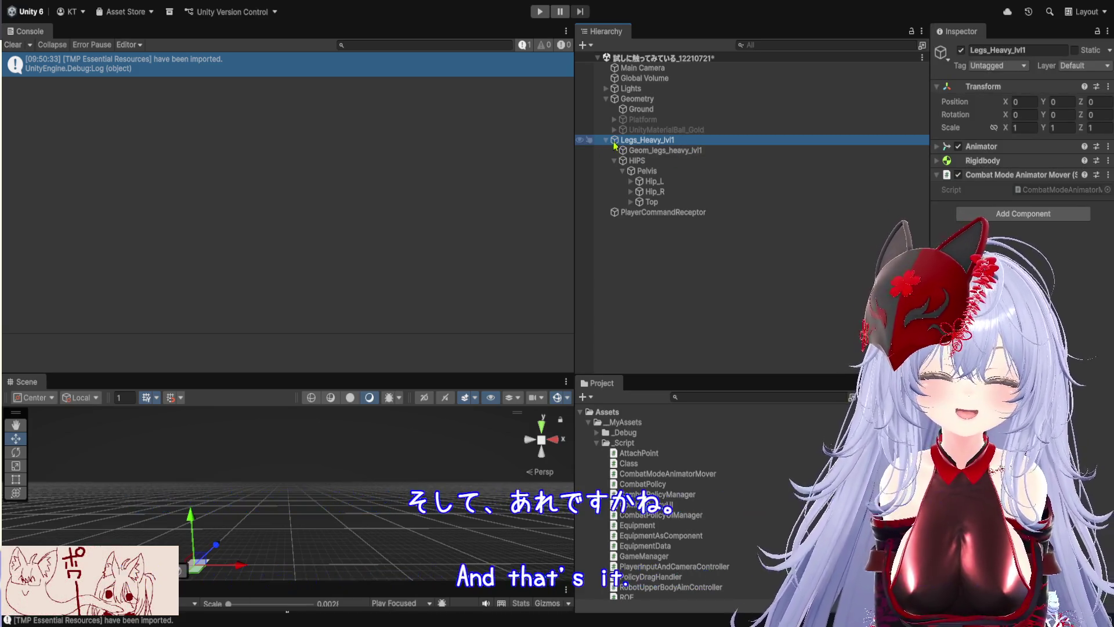
{"action": "left_click", "coordinate": [1033, 175]}
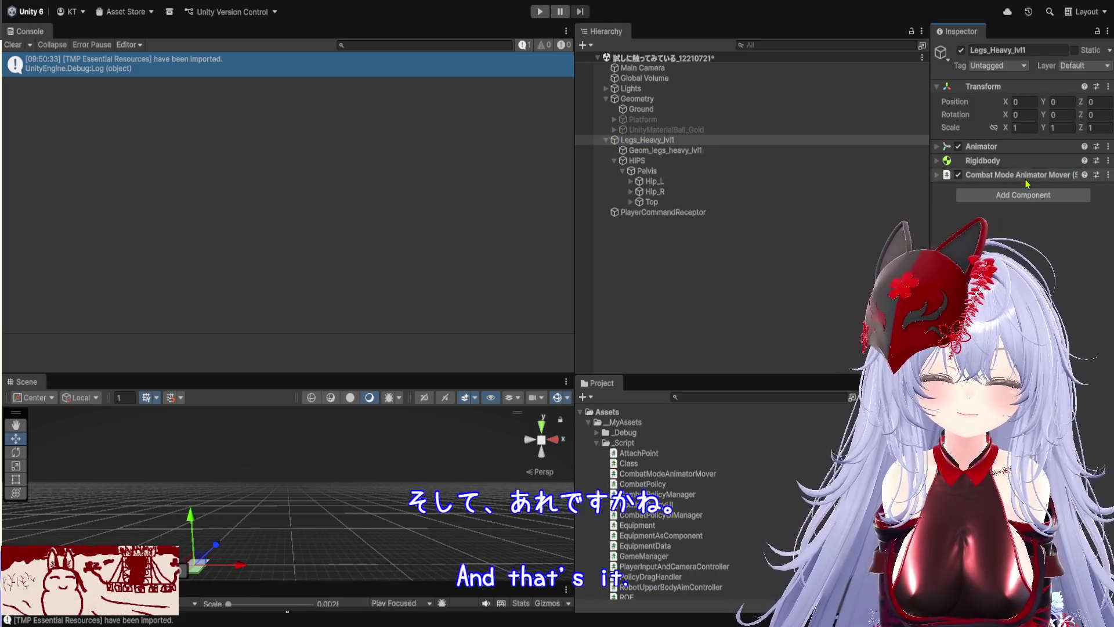
{"action": "left_click", "coordinate": [719, 212]}
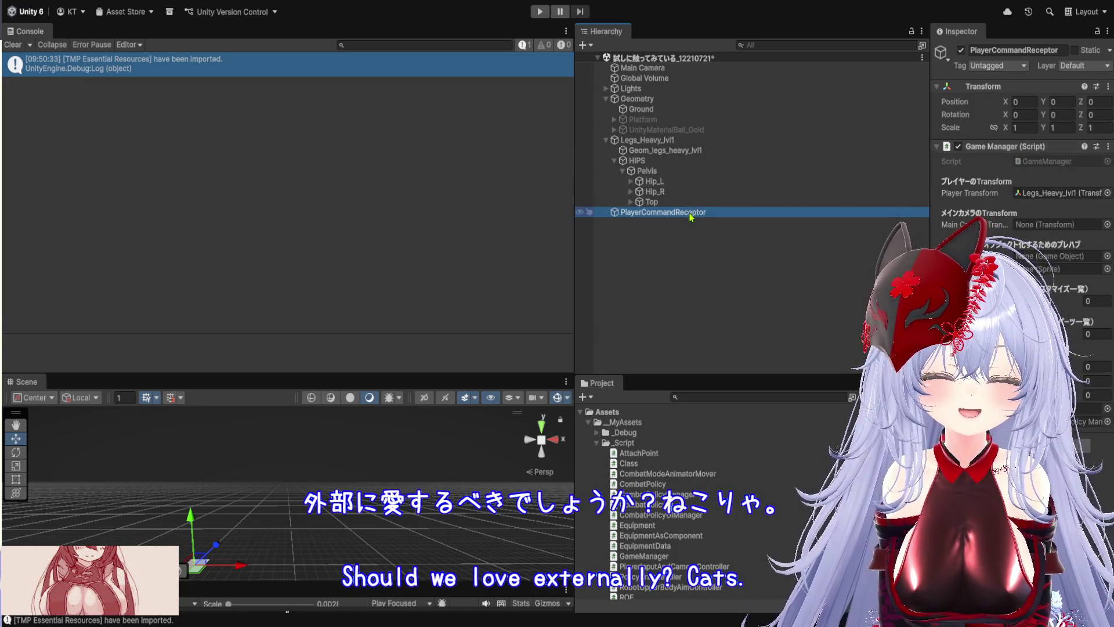
{"action": "left_click", "coordinate": [1035, 50]}
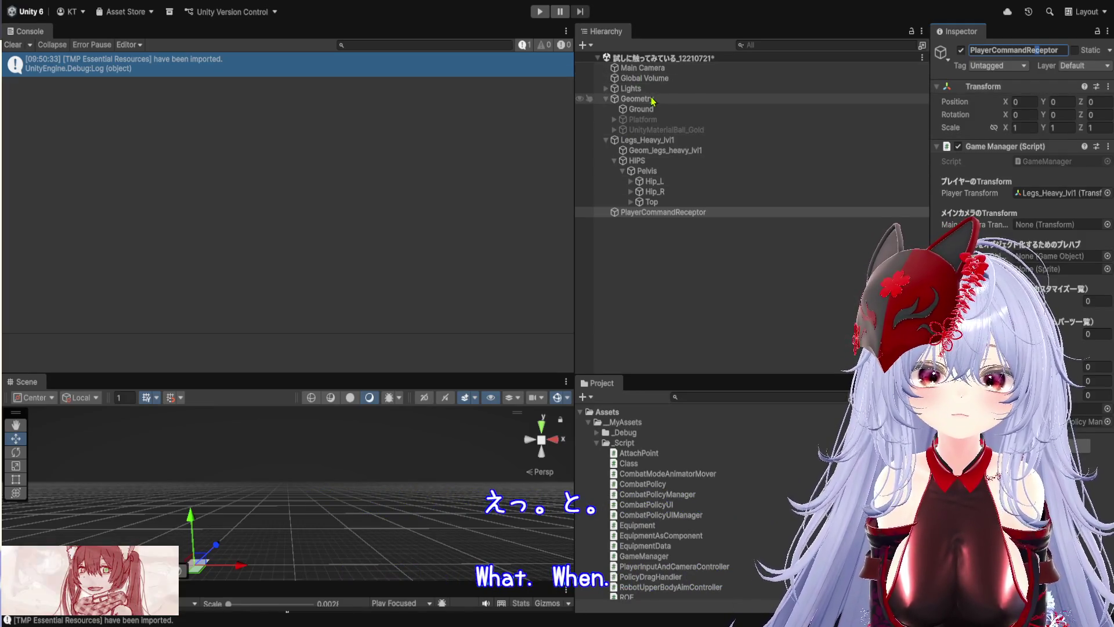
{"action": "left_click", "coordinate": [607, 99]}
{"action": "left_click", "coordinate": [606, 109]}
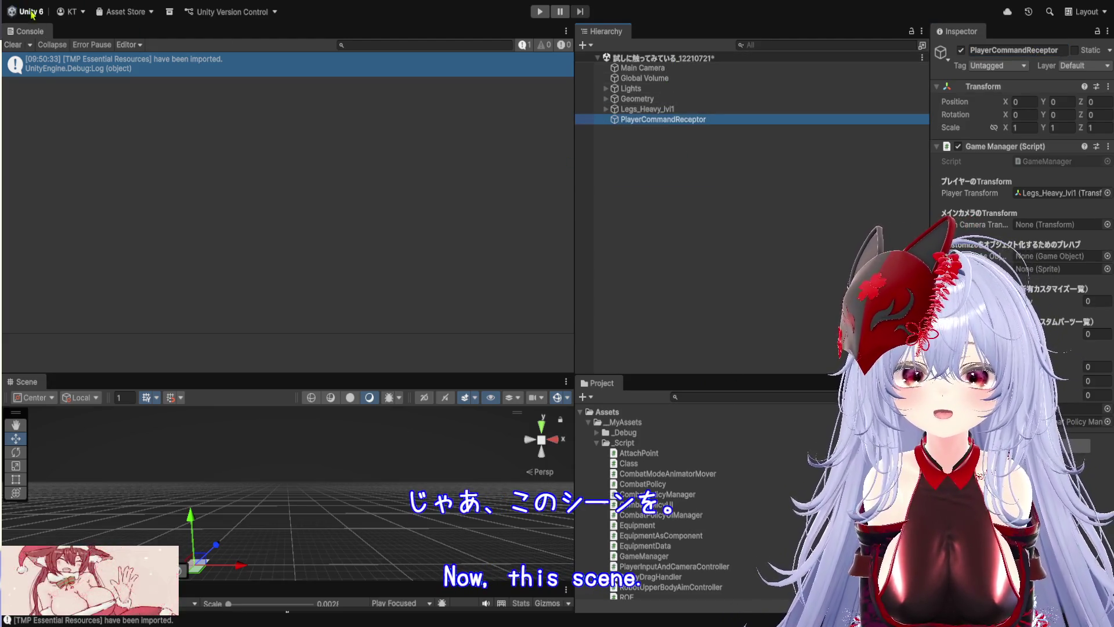
Save the scene with Ctrl+S and give the Project asset list more room.
{"action": "key", "text": "ctrl+s"}
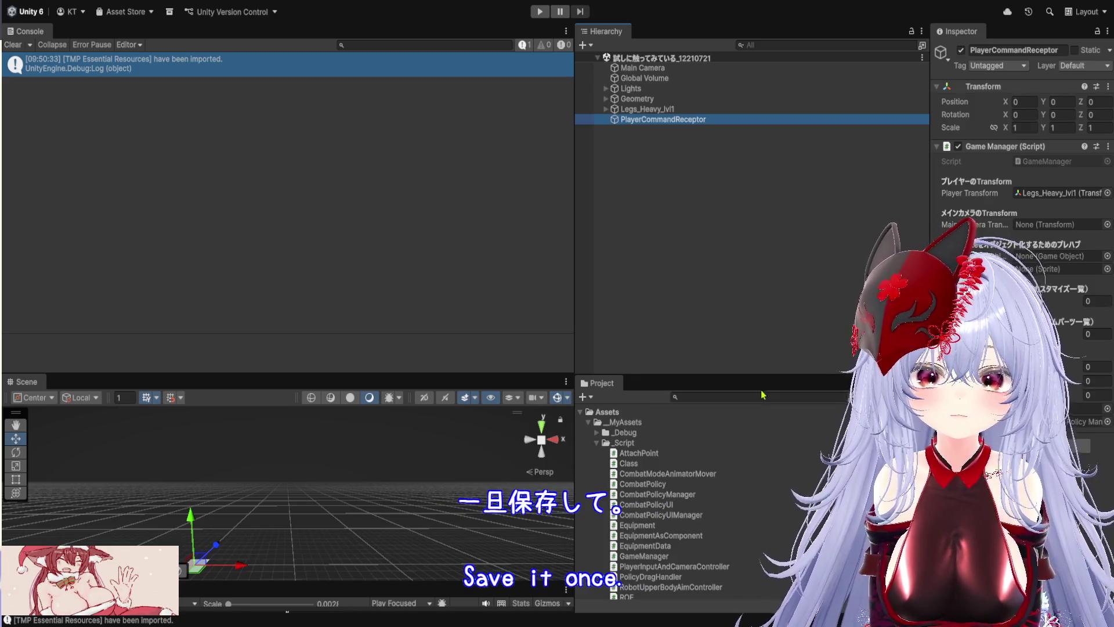
{"action": "left_click_drag", "start_coordinate": [765, 375], "coordinate": [775, 238]}
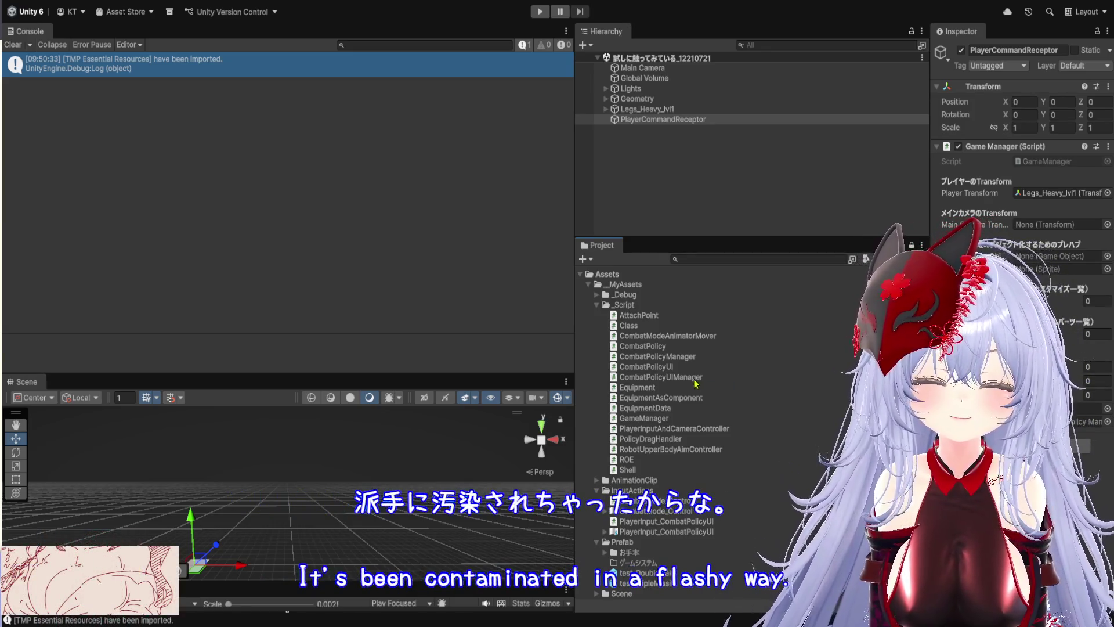
{"action": "left_click", "coordinate": [604, 296]}
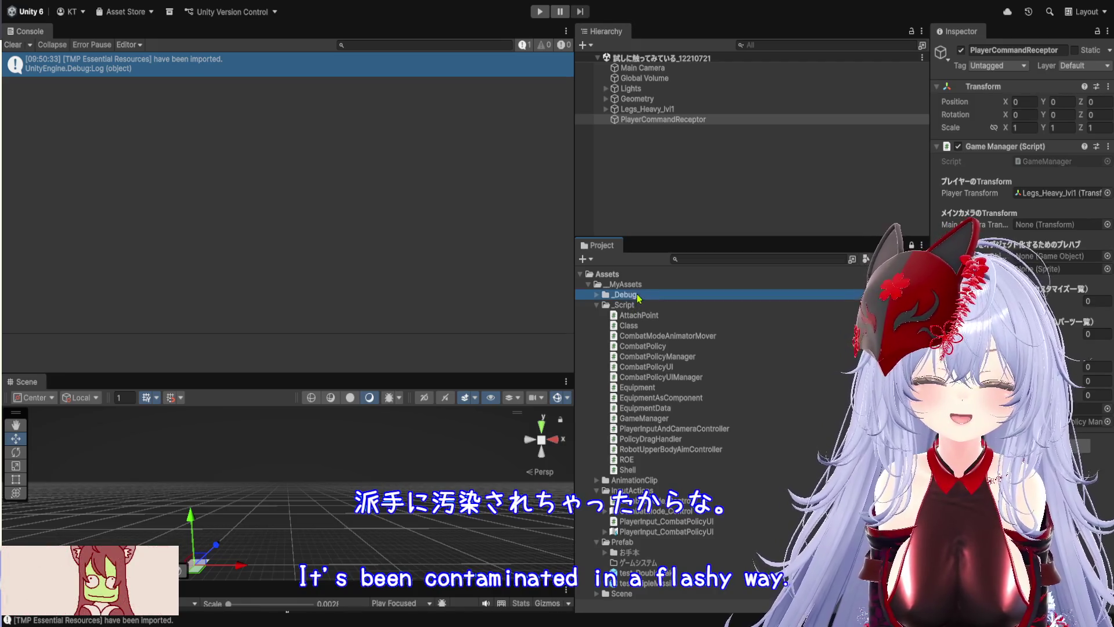
Peek inside the _Debug folder, then select the _MyAssets folder.
{"action": "left_click", "coordinate": [596, 295]}
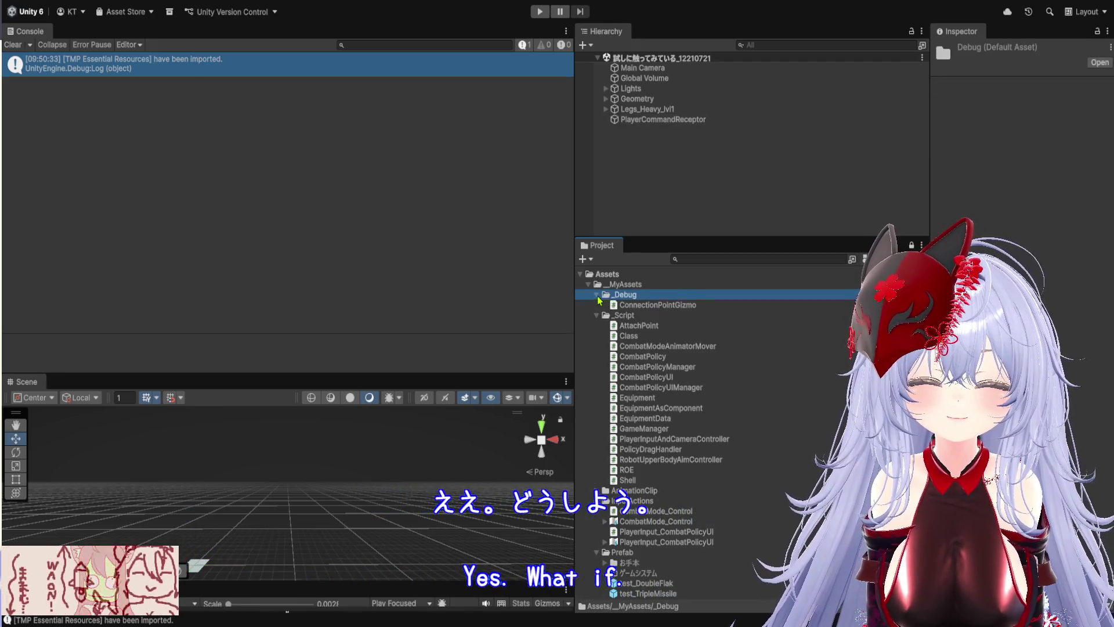
{"action": "left_click", "coordinate": [596, 296]}
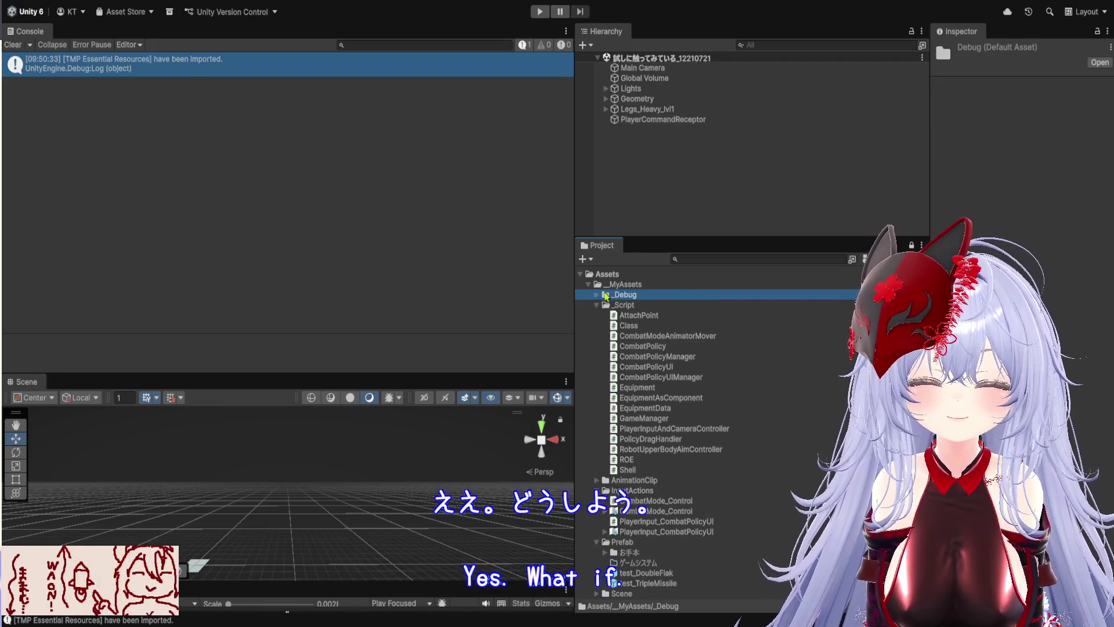
{"action": "left_click", "coordinate": [638, 285]}
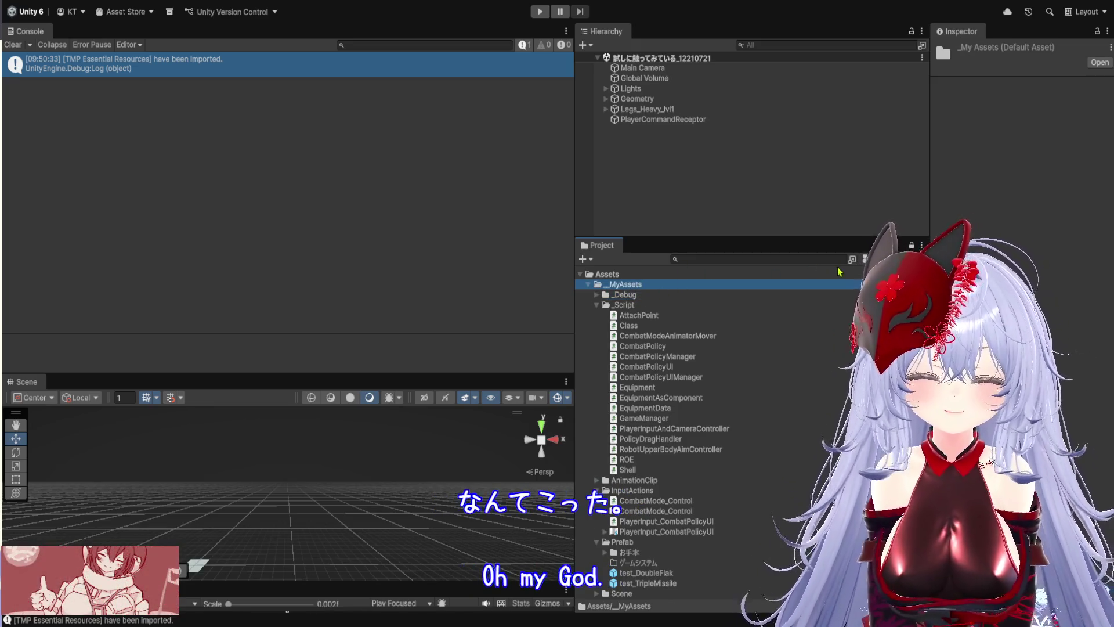
Create a new folder in _MyAssets named _1221作成分.
{"action": "key", "text": "ctrl+shift+n"}
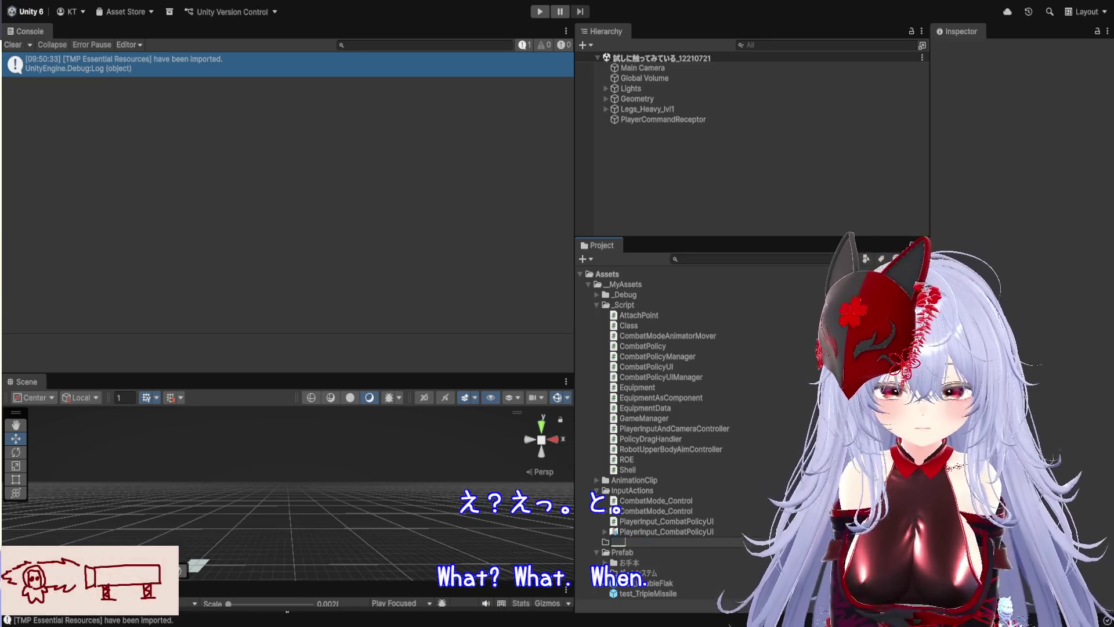
{"action": "type", "text": "_"}
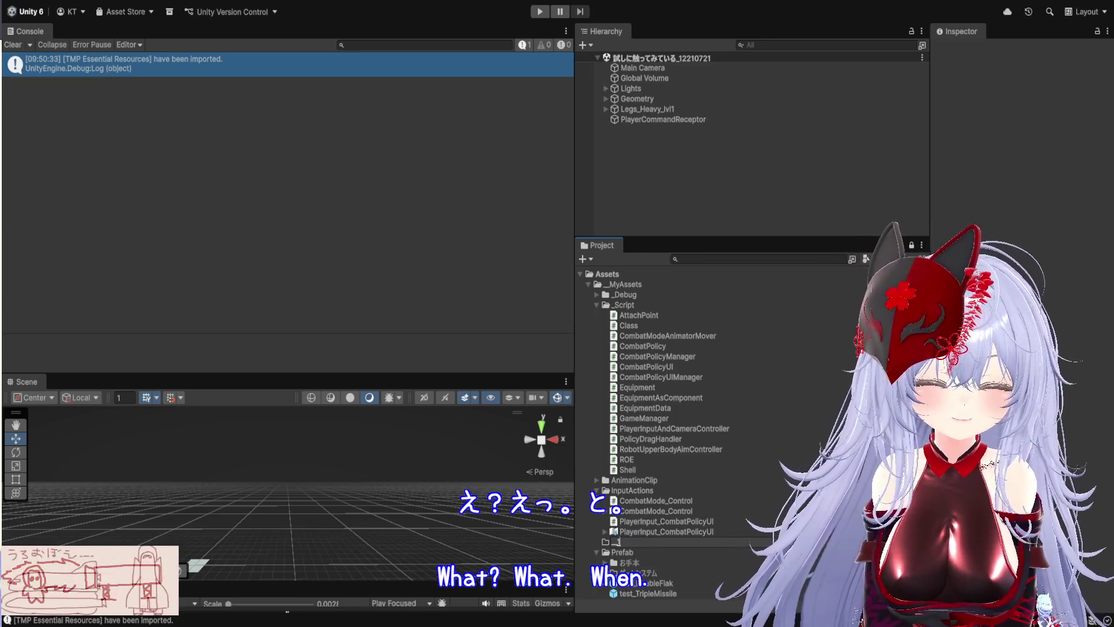
{"action": "type", "text": "1221さう"}
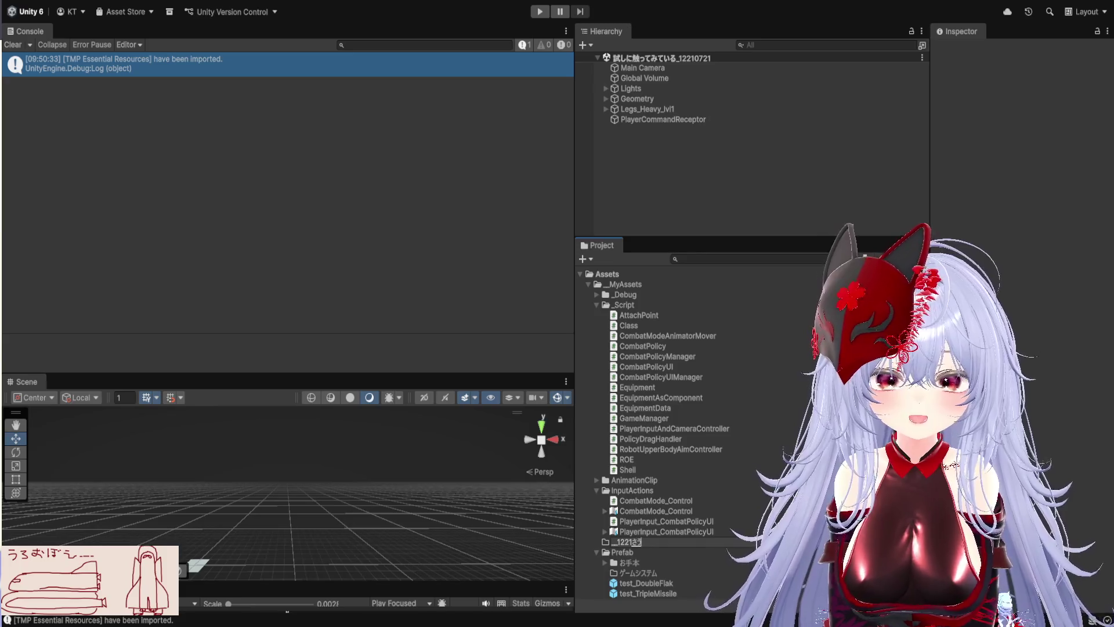
{"action": "type", "text": "k"}
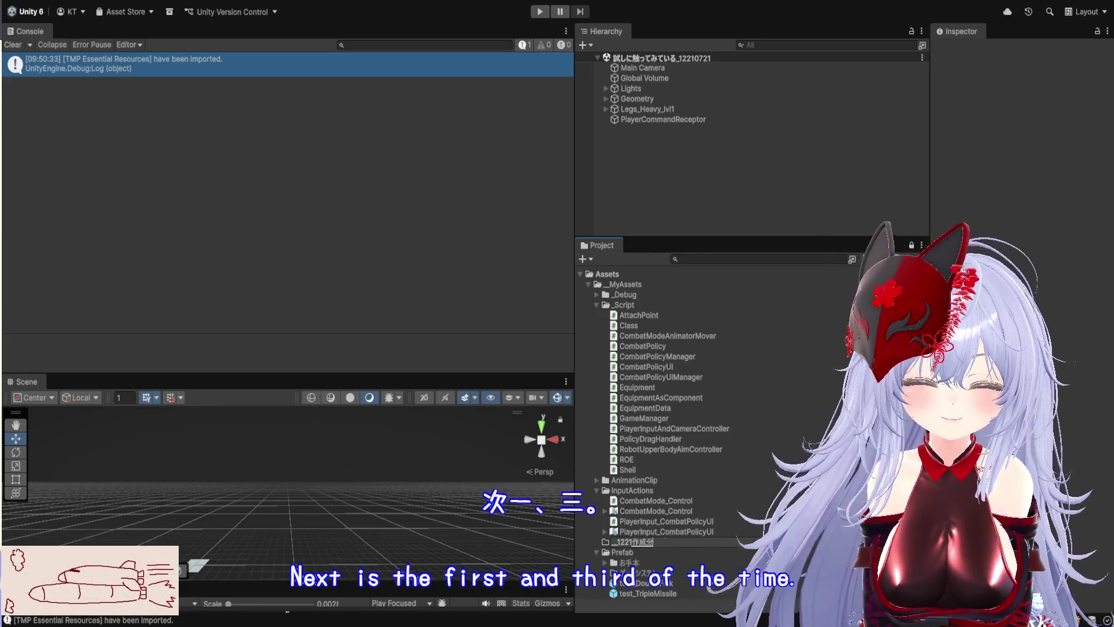
{"action": "key", "text": "Return"}
{"action": "left_click", "coordinate": [764, 450]}
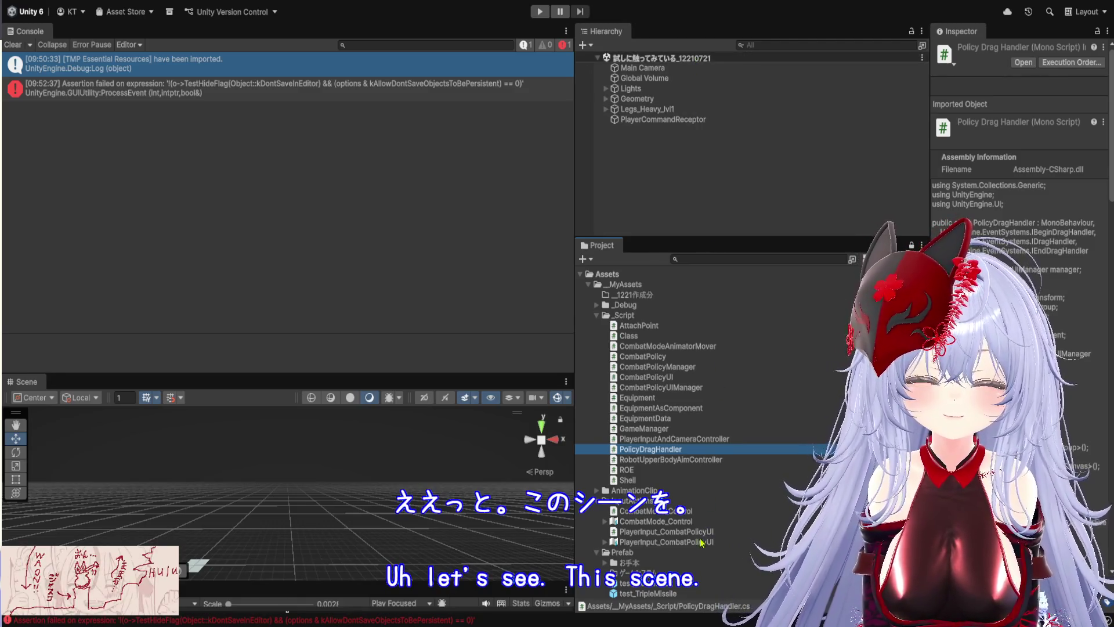
Collapse the _Script, InputActions and Prefab folders, expand Scene, and select test_Heavy2Leg.
{"action": "scroll", "coordinate": [696, 464], "scroll_direction": "down", "scroll_amount": 5}
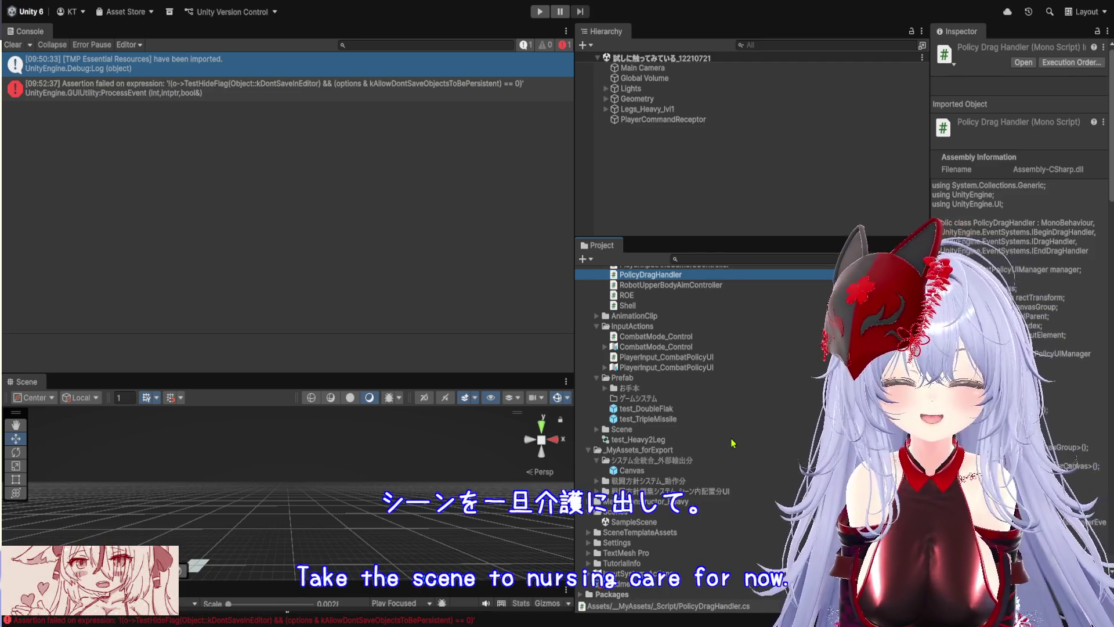
{"action": "scroll", "coordinate": [653, 328], "scroll_direction": "up", "scroll_amount": 5}
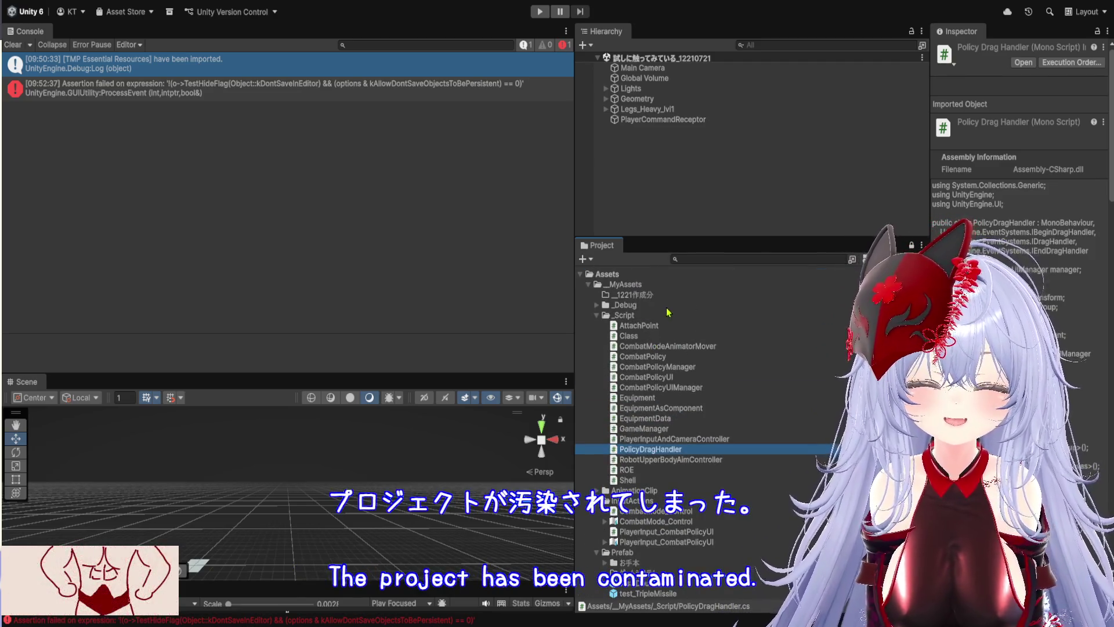
{"action": "scroll", "coordinate": [681, 469], "scroll_direction": "down", "scroll_amount": 4}
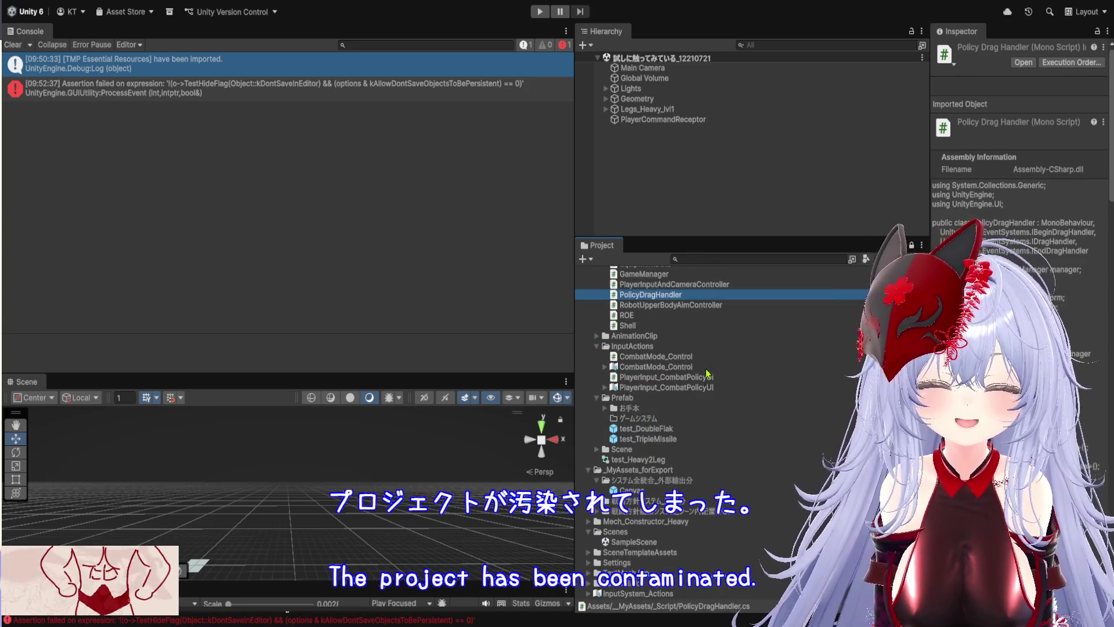
{"action": "scroll", "coordinate": [701, 368], "scroll_direction": "down", "scroll_amount": 1}
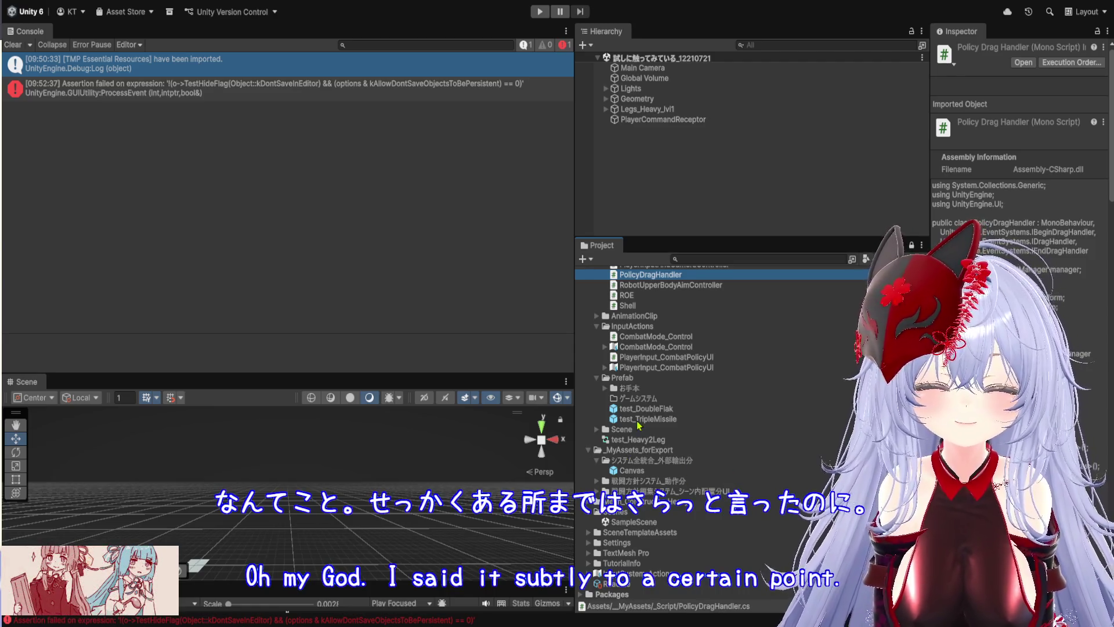
{"action": "scroll", "coordinate": [638, 426], "scroll_direction": "up", "scroll_amount": 5}
{"action": "left_click", "coordinate": [597, 315]}
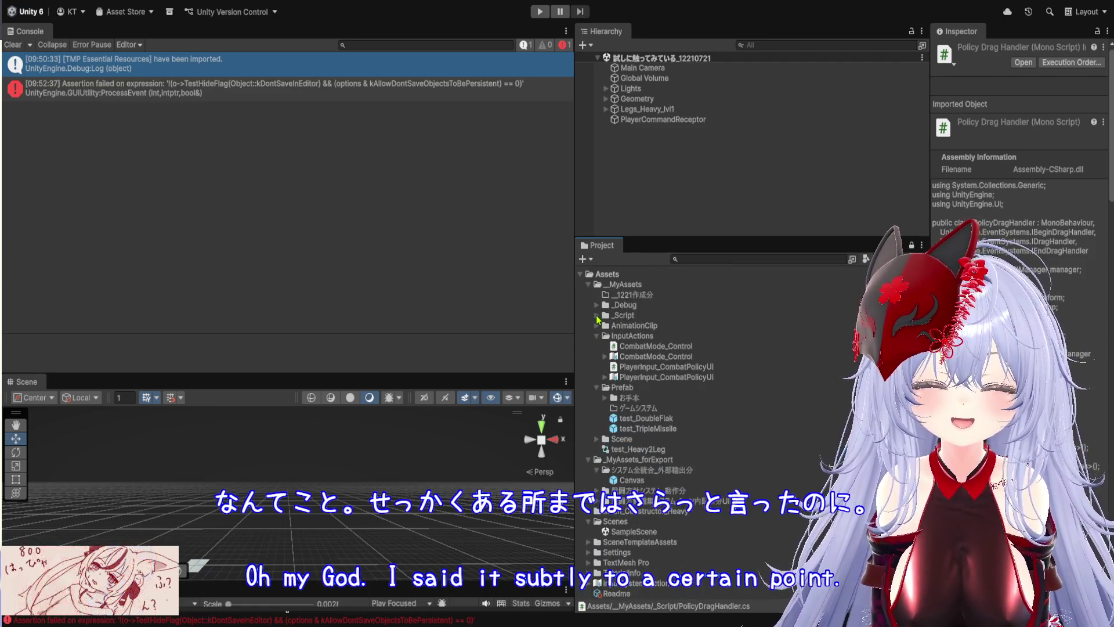
{"action": "left_click", "coordinate": [596, 336]}
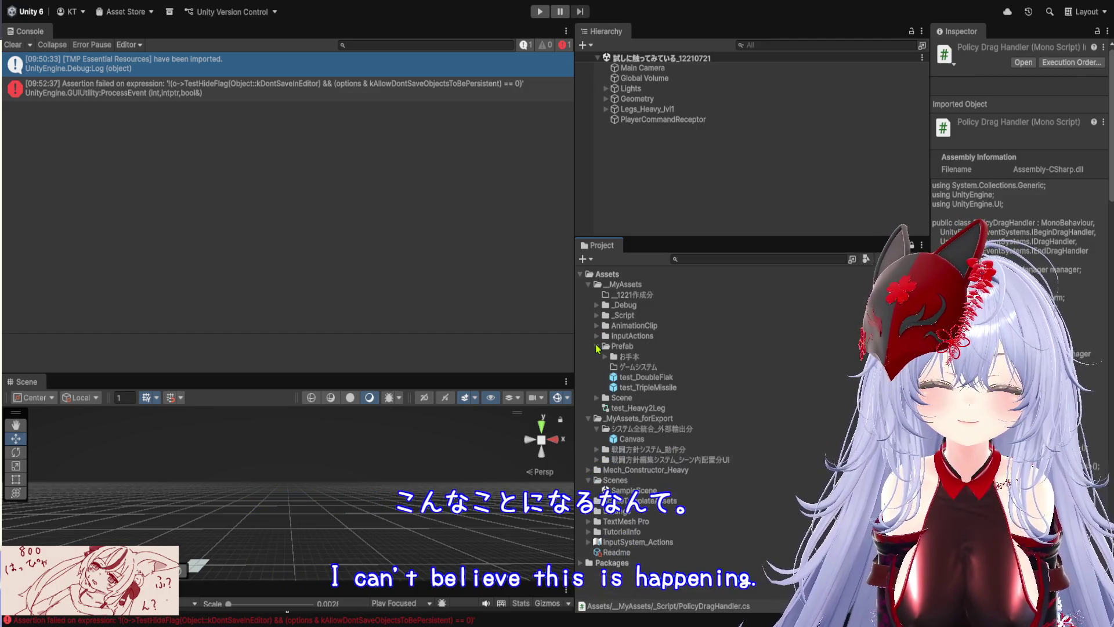
{"action": "left_click", "coordinate": [597, 347]}
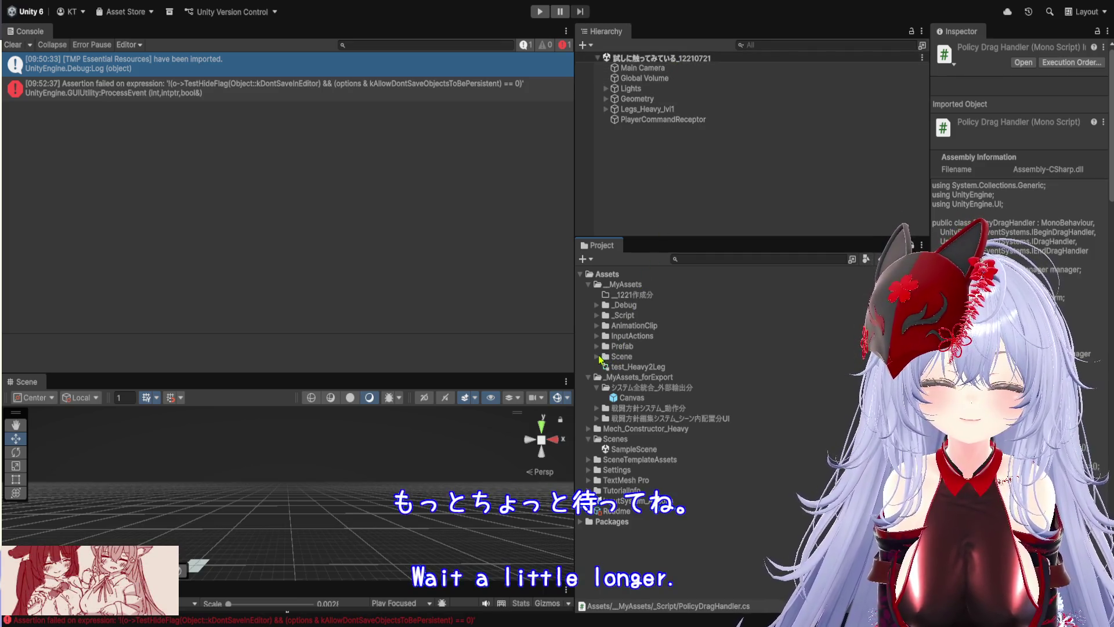
{"action": "left_click", "coordinate": [597, 357]}
{"action": "left_click", "coordinate": [632, 368]}
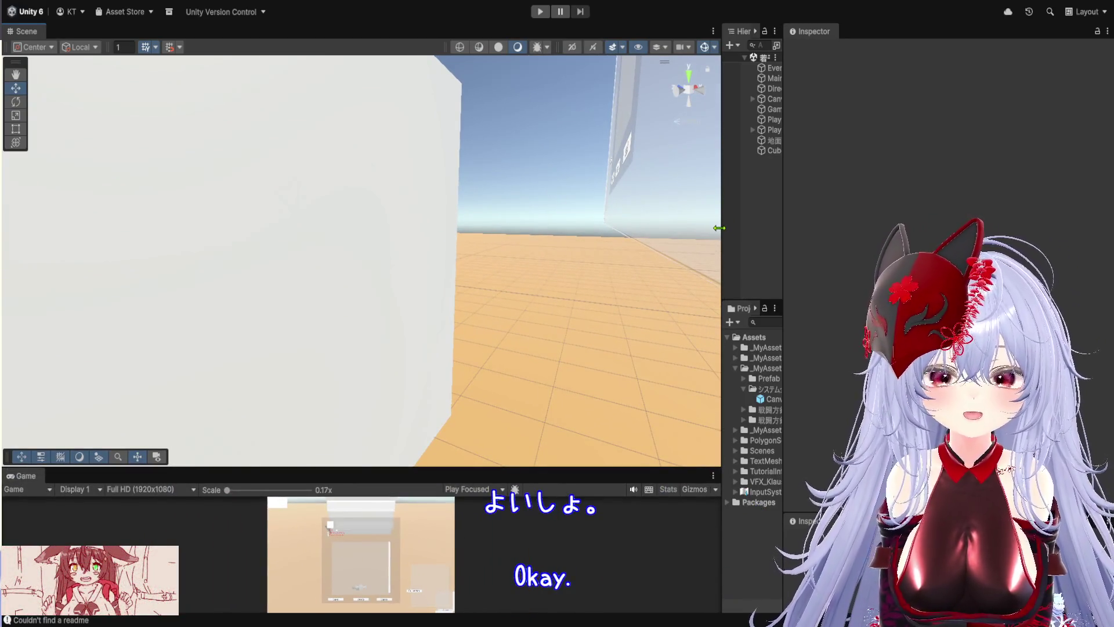
{"action": "left_click_drag", "start_coordinate": [723, 228], "coordinate": [737, 228]}
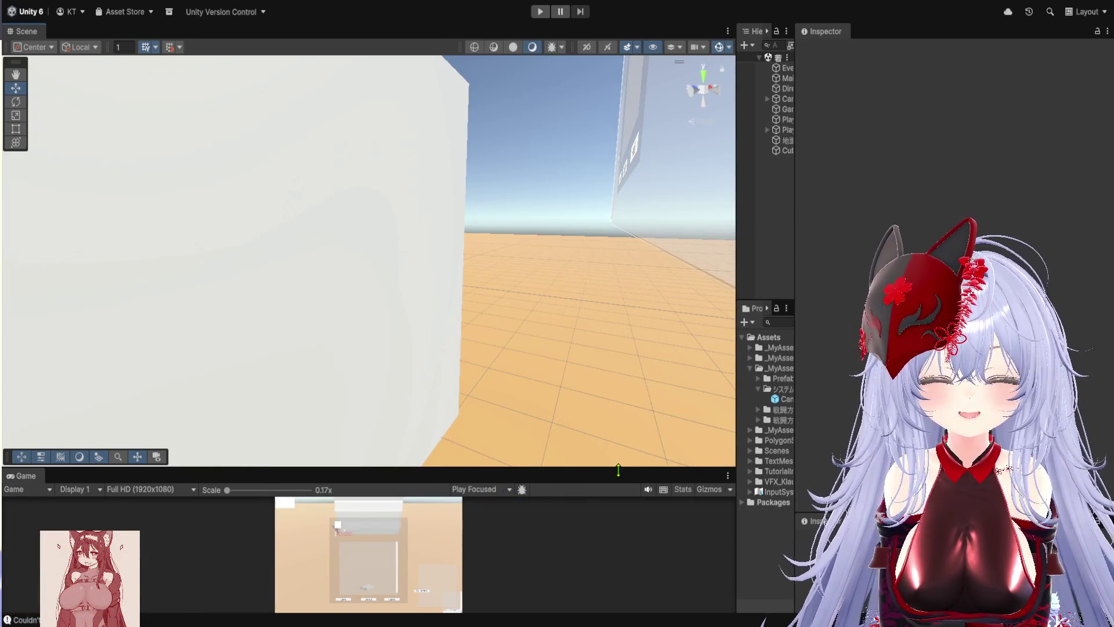
Enlarge the Game view, enter Play mode, and attach three gun turrets to the robot.
{"action": "left_click_drag", "start_coordinate": [618, 469], "coordinate": [604, 204]}
{"action": "left_click", "coordinate": [538, 12]}
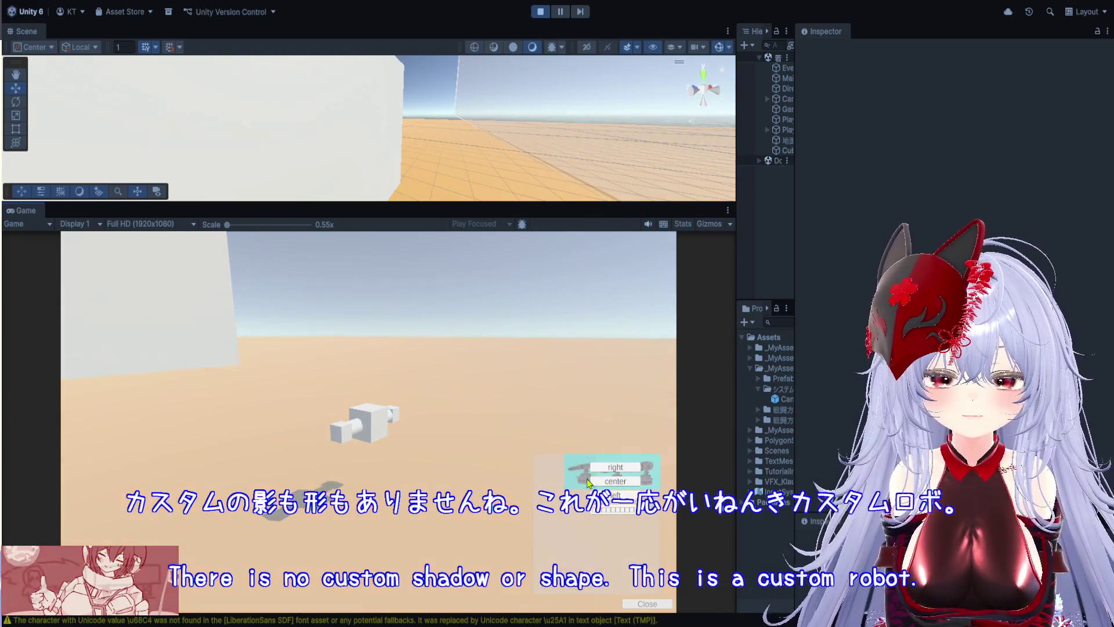
{"action": "left_click", "coordinate": [614, 470]}
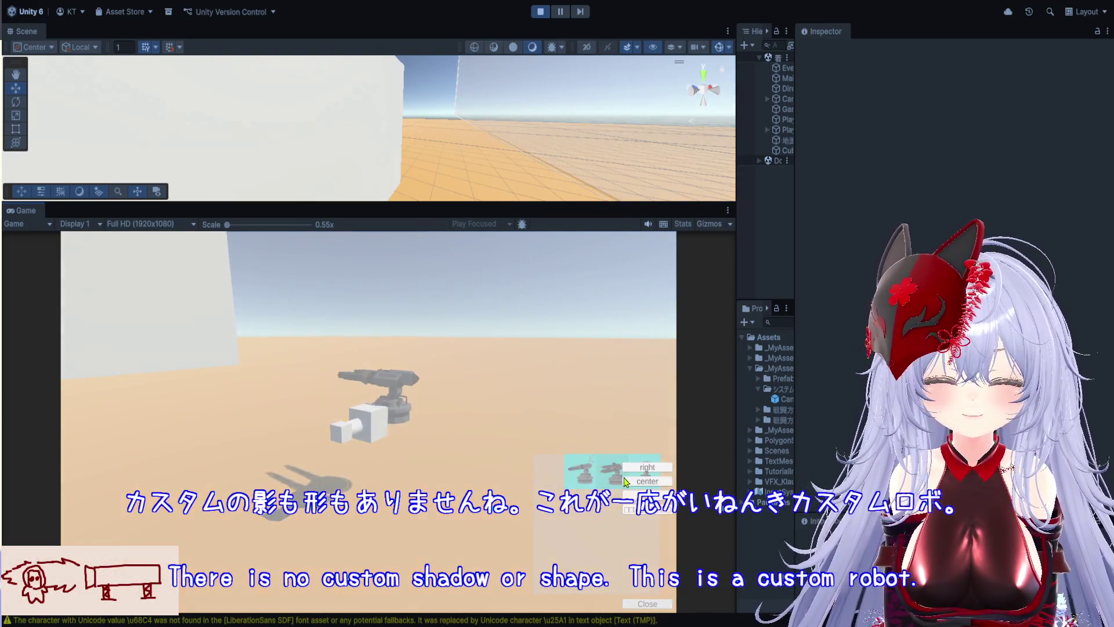
{"action": "left_click", "coordinate": [632, 482]}
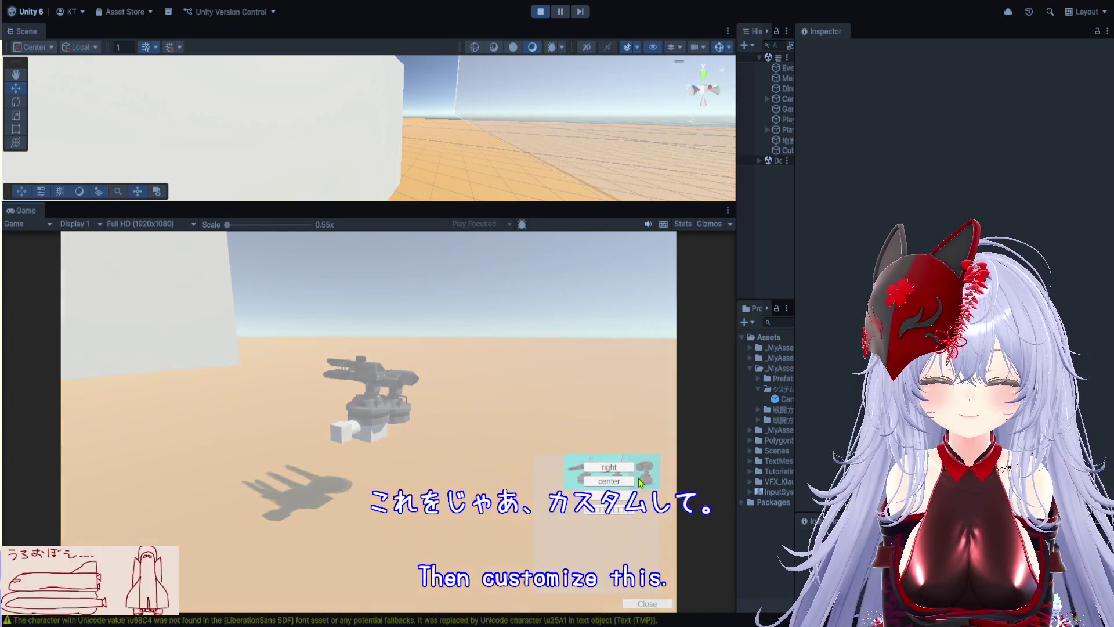
{"action": "left_click", "coordinate": [619, 501]}
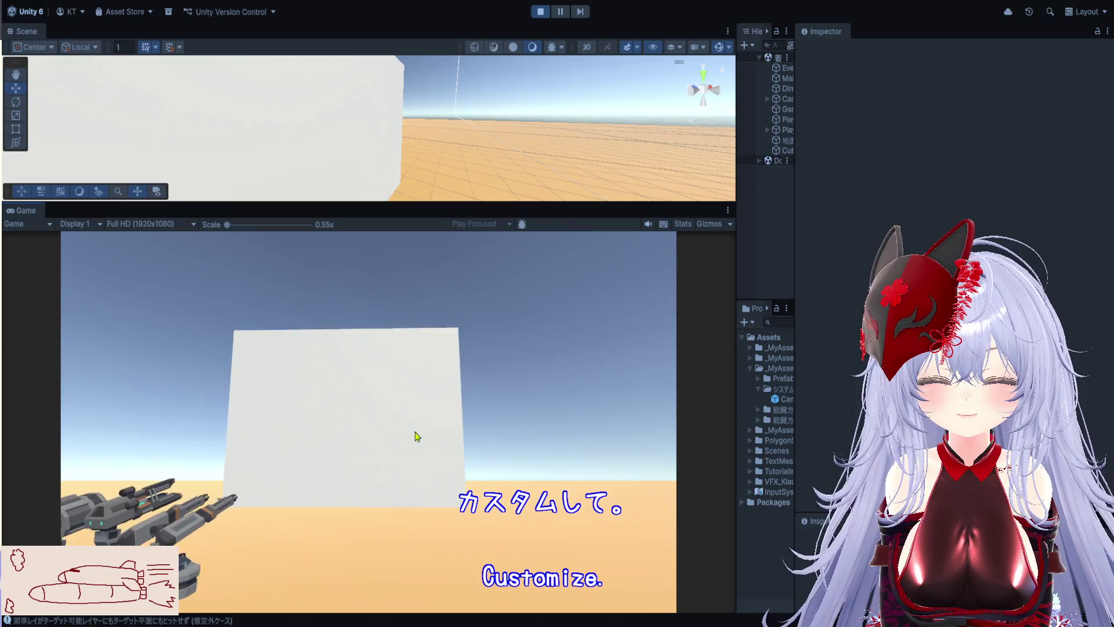
Fire the turrets at the white wall, stop playing, and enlarge the Scene view again.
{"action": "left_click", "coordinate": [389, 403]}
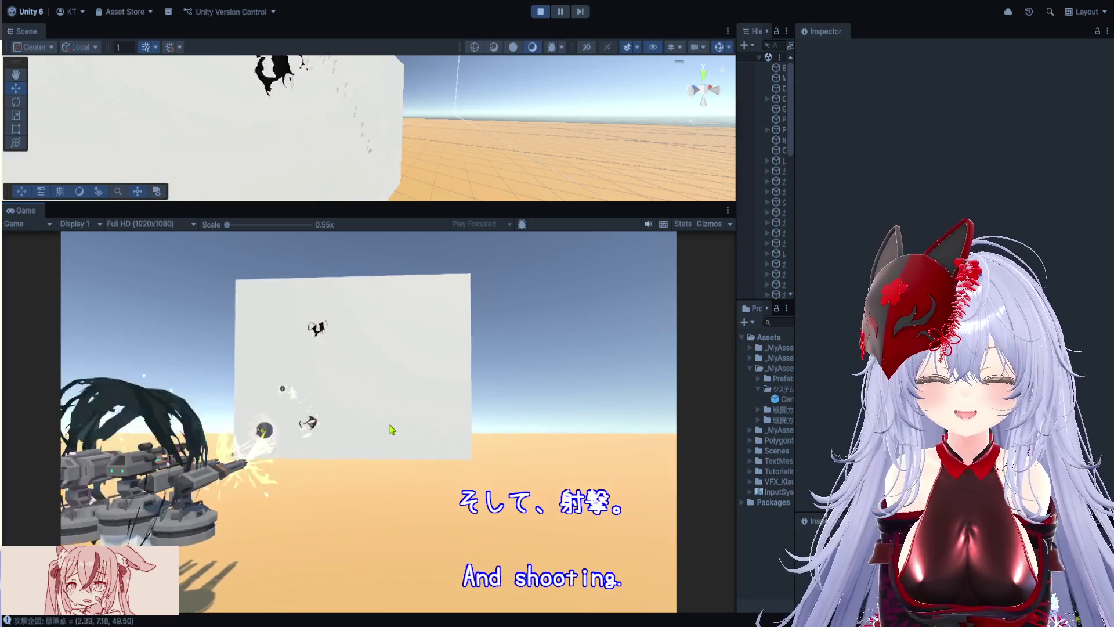
{"action": "left_click", "coordinate": [540, 12]}
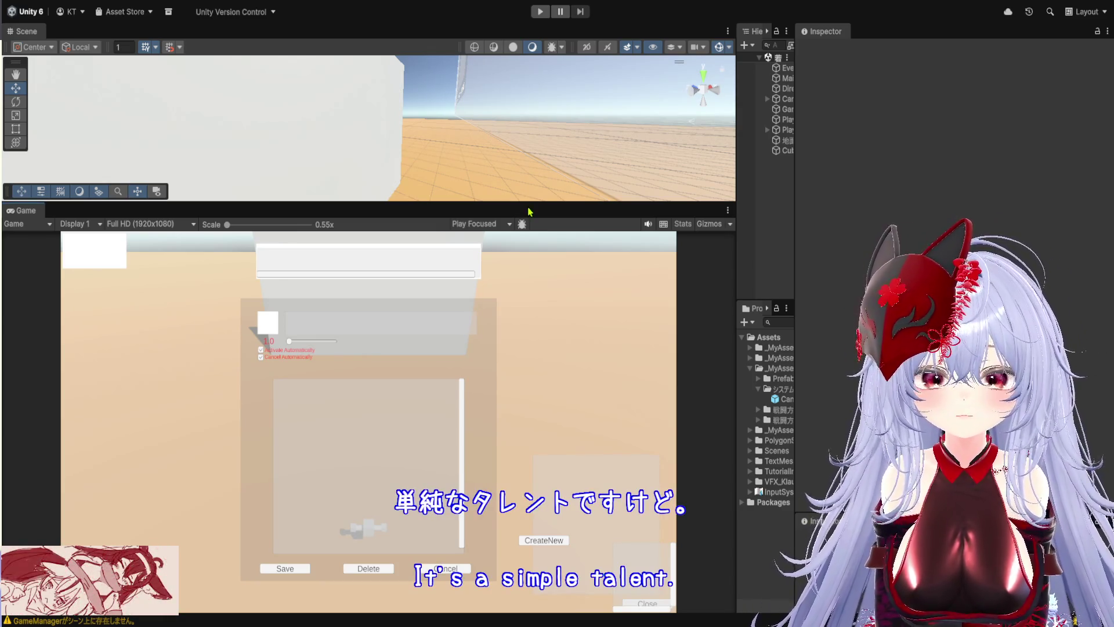
{"action": "left_click_drag", "start_coordinate": [528, 201], "coordinate": [529, 407]}
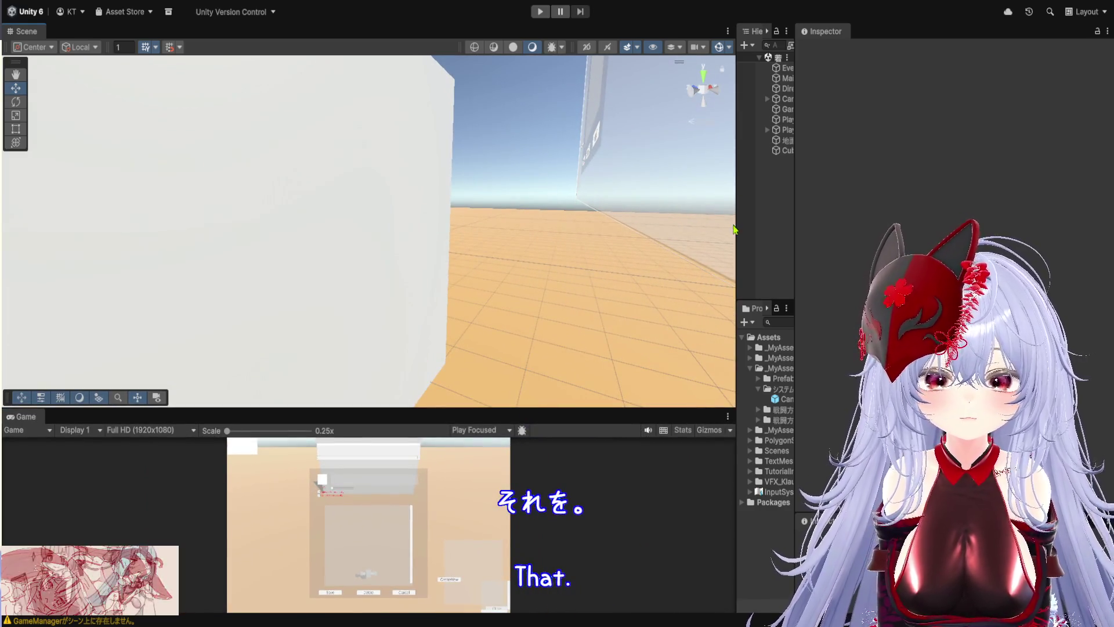
Widen the Hierarchy and Project panels, collapse _MyAssets_forExport, and bring up the compile errors.
{"action": "left_click_drag", "start_coordinate": [736, 227], "coordinate": [479, 227]}
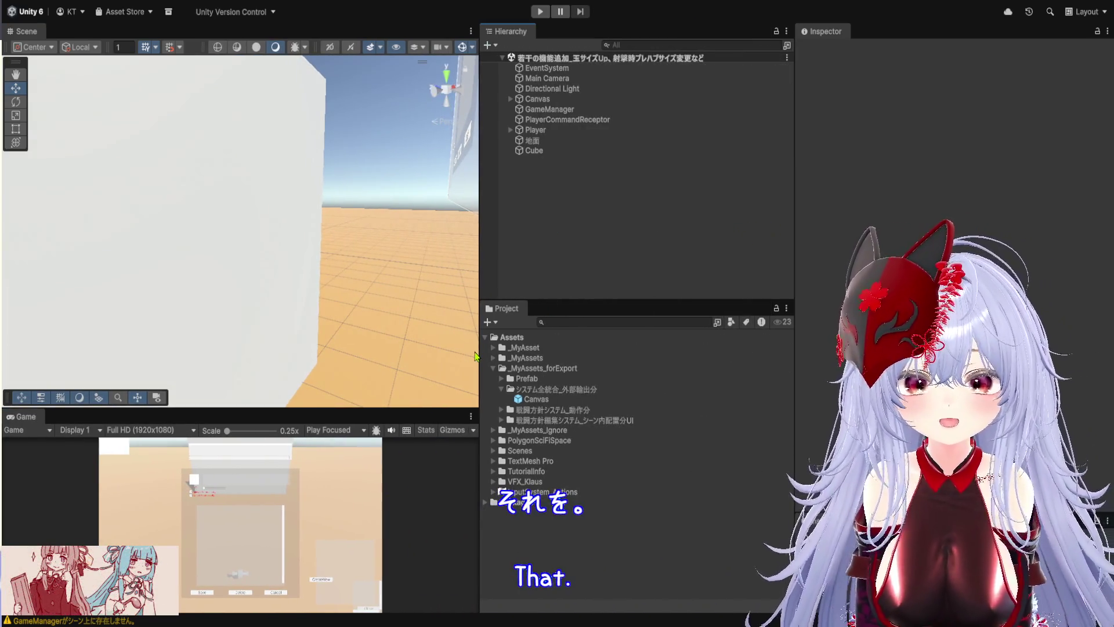
{"action": "left_click", "coordinate": [492, 369]}
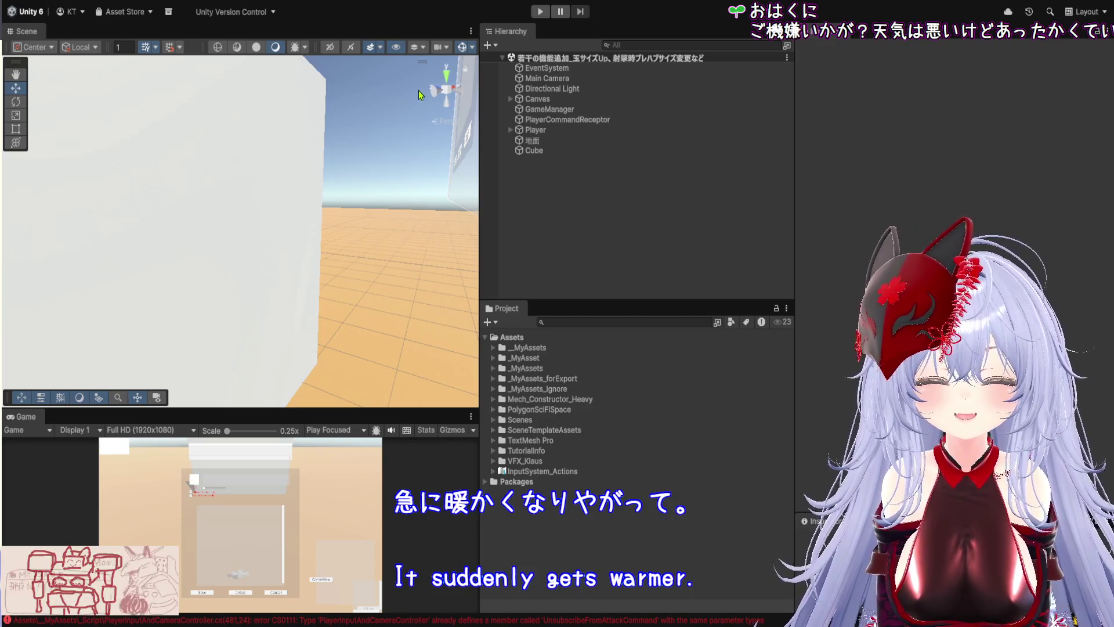
{"action": "key", "text": "ctrl+shift+c"}
Enlarge the error list and check the first error's PlayerInputAndCameraController script.
{"action": "left_click_drag", "start_coordinate": [411, 153], "coordinate": [411, 481]}
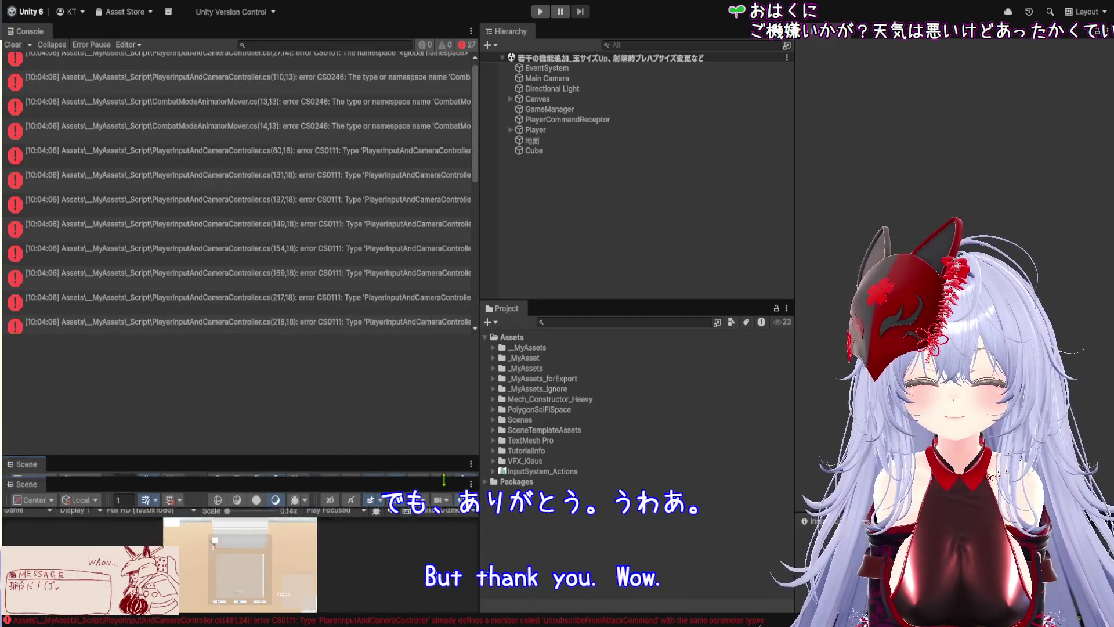
{"action": "left_click_drag", "start_coordinate": [479, 135], "coordinate": [813, 167]}
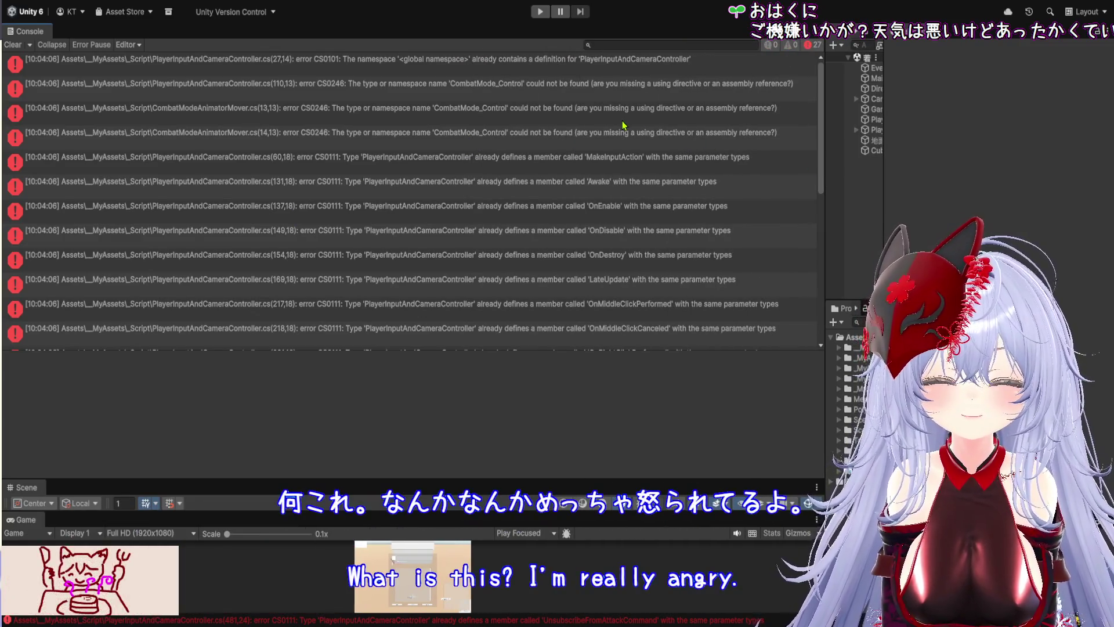
{"action": "left_click_drag", "start_coordinate": [825, 230], "coordinate": [776, 228]}
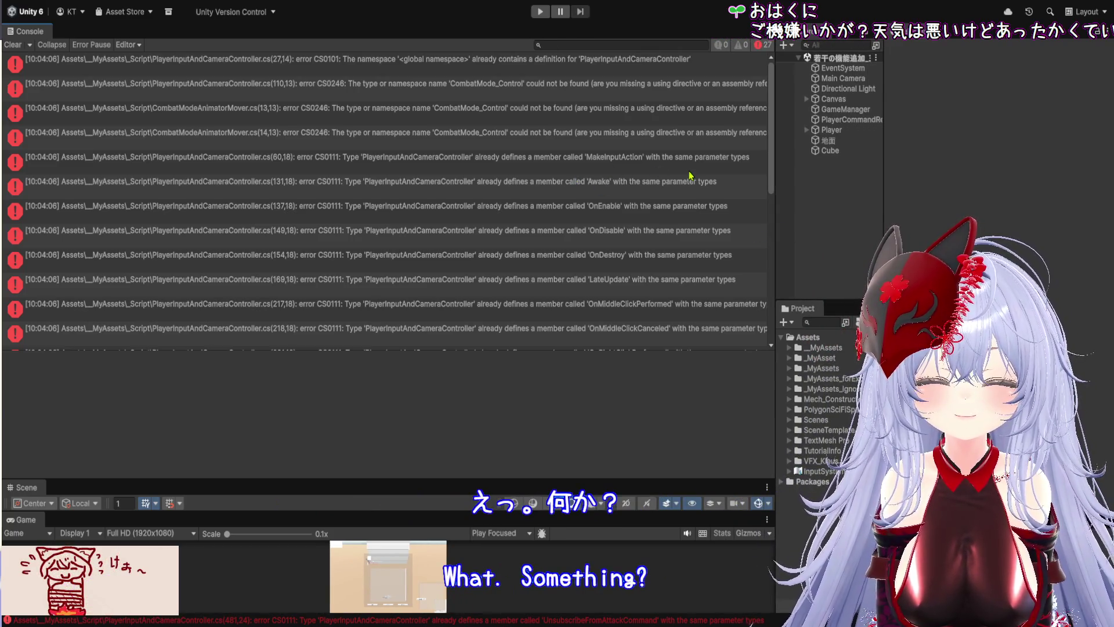
{"action": "left_click", "coordinate": [684, 74]}
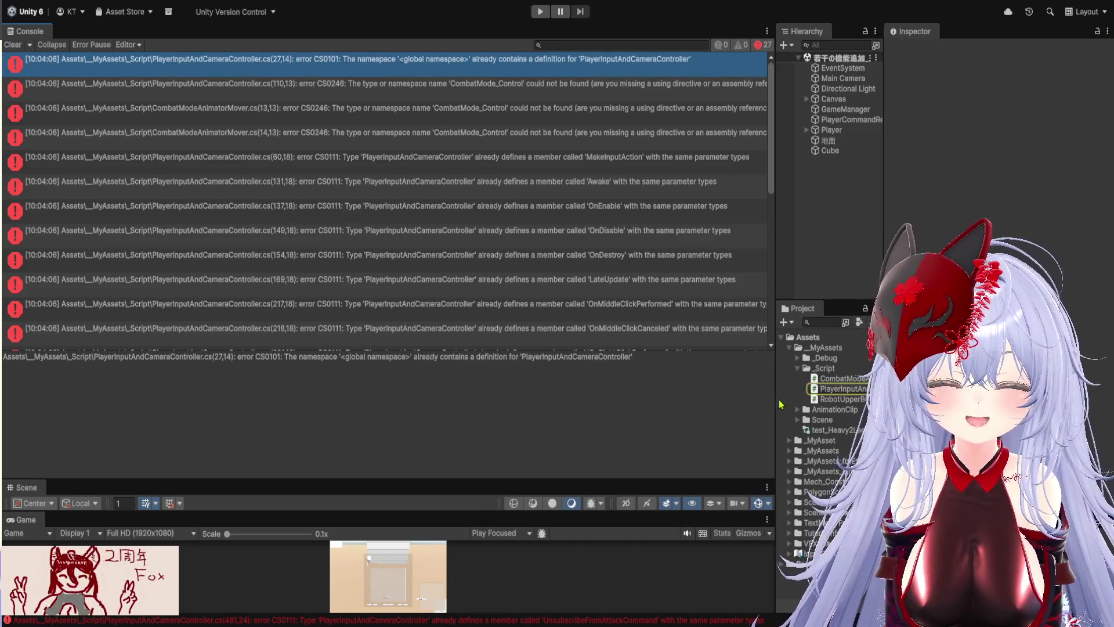
{"action": "left_click_drag", "start_coordinate": [776, 400], "coordinate": [587, 399]}
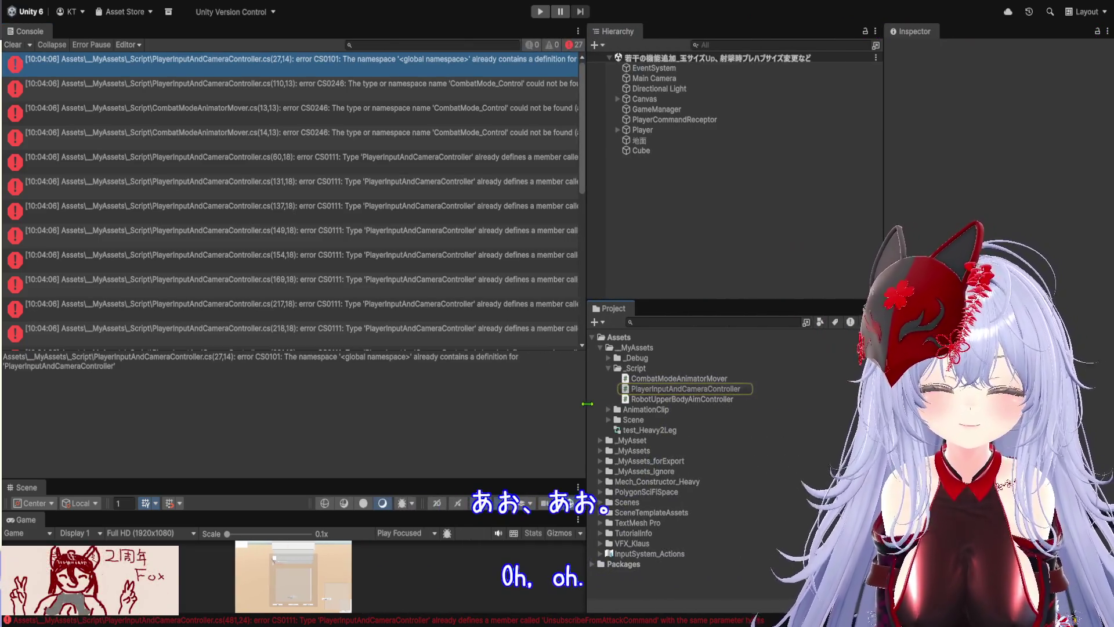
{"action": "left_click", "coordinate": [692, 393]}
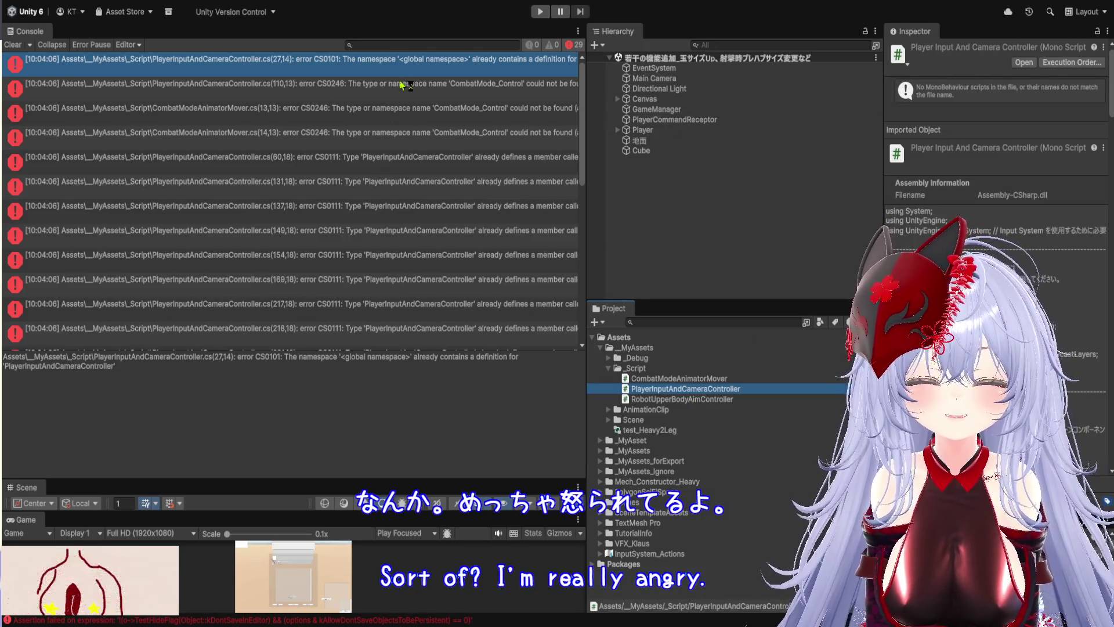
Inspect the second compile error and the CombatModeAnimatorMover errors.
{"action": "left_click", "coordinate": [439, 87]}
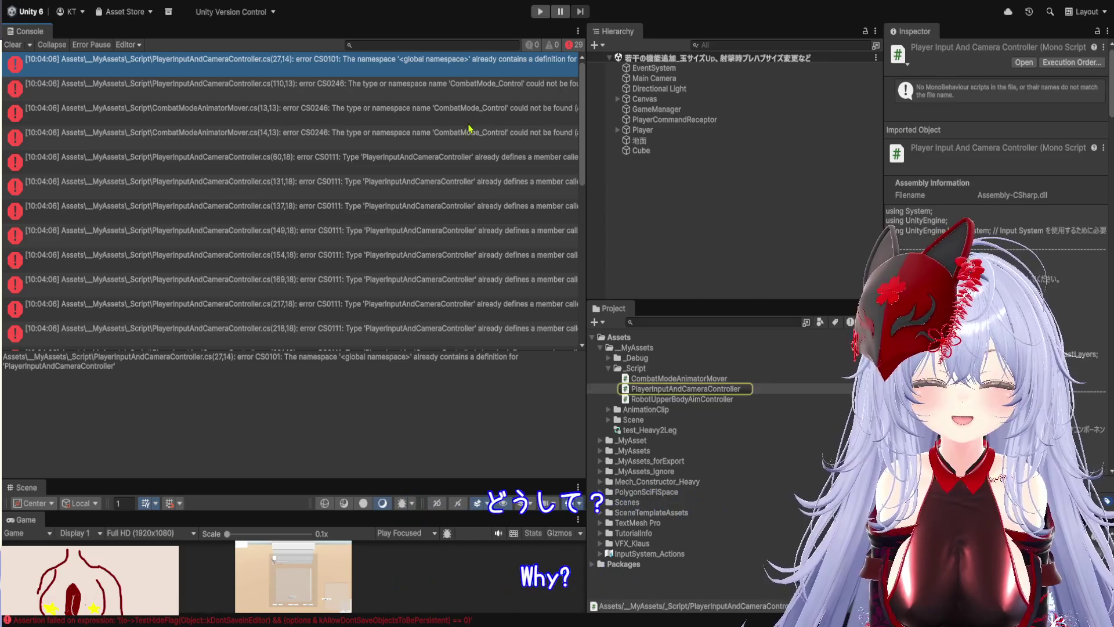
{"action": "left_click", "coordinate": [459, 110]}
{"action": "left_click", "coordinate": [470, 136]}
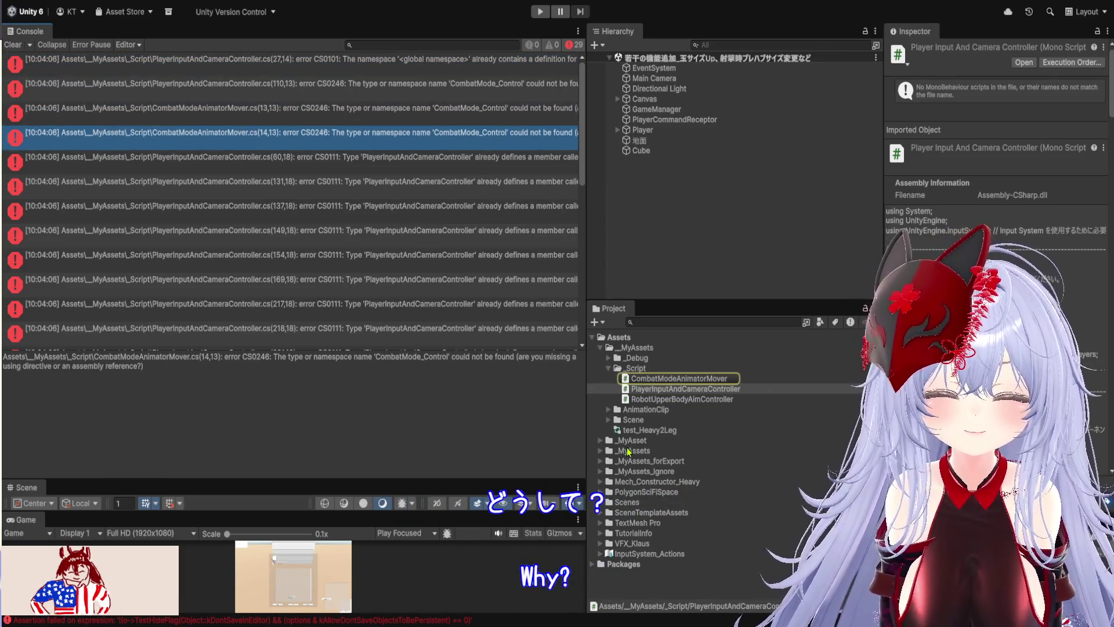
Expand the second _MyAssets _Script folder and select the duplicate PlayerInputAndCameraController script.
{"action": "left_click", "coordinate": [601, 451]}
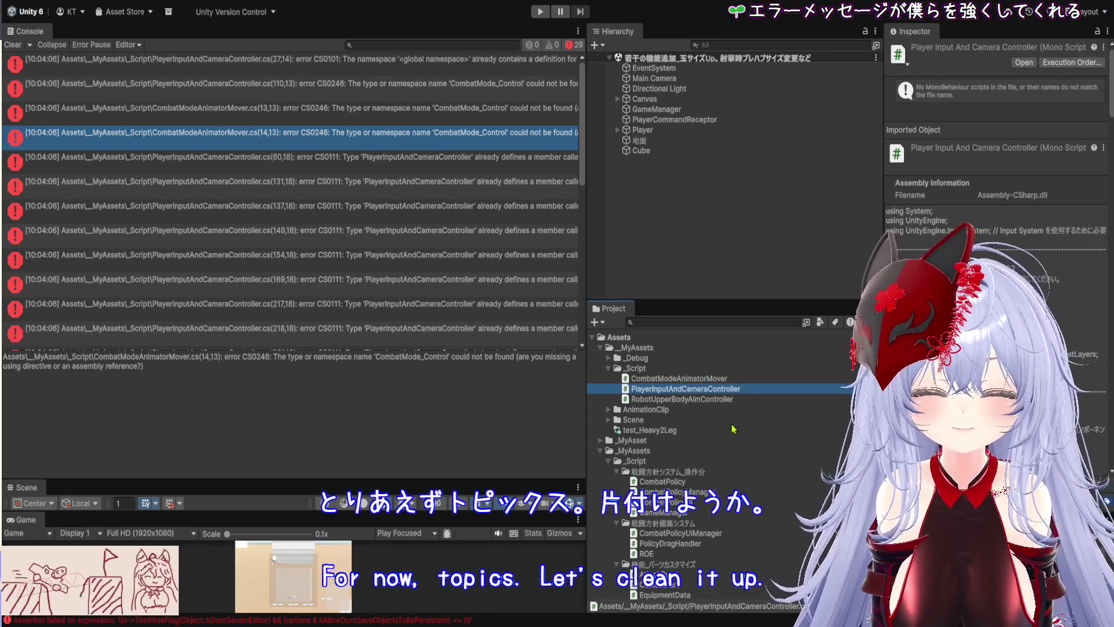
{"action": "scroll", "coordinate": [736, 410], "scroll_direction": "down", "scroll_amount": 2}
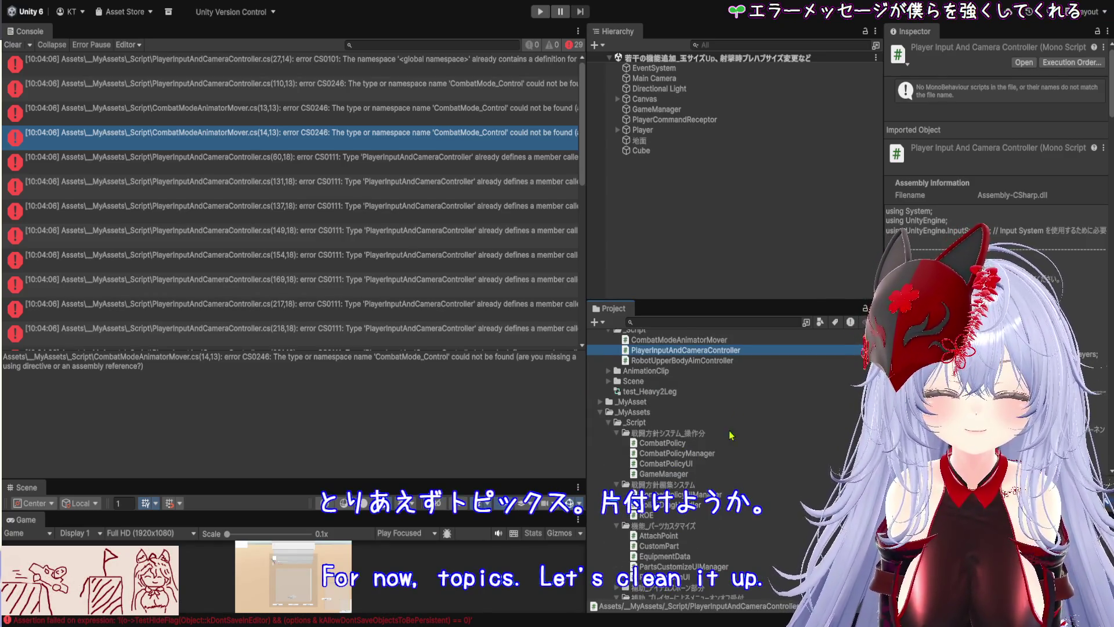
{"action": "scroll", "coordinate": [730, 441], "scroll_direction": "down", "scroll_amount": 4}
{"action": "scroll", "coordinate": [729, 503], "scroll_direction": "down", "scroll_amount": 2}
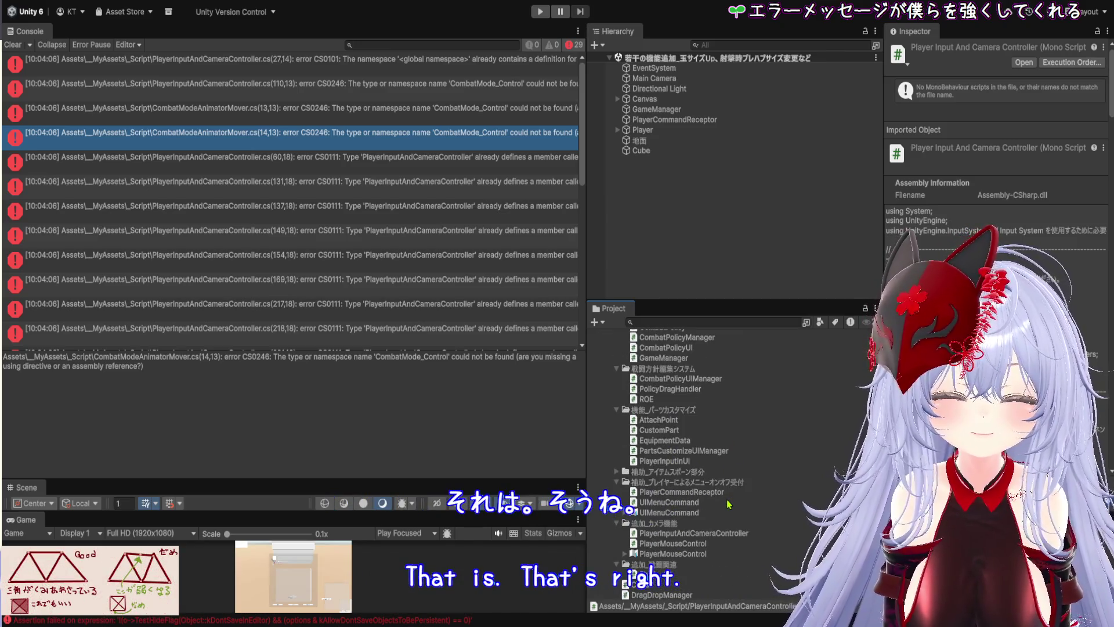
{"action": "left_click", "coordinate": [740, 537]}
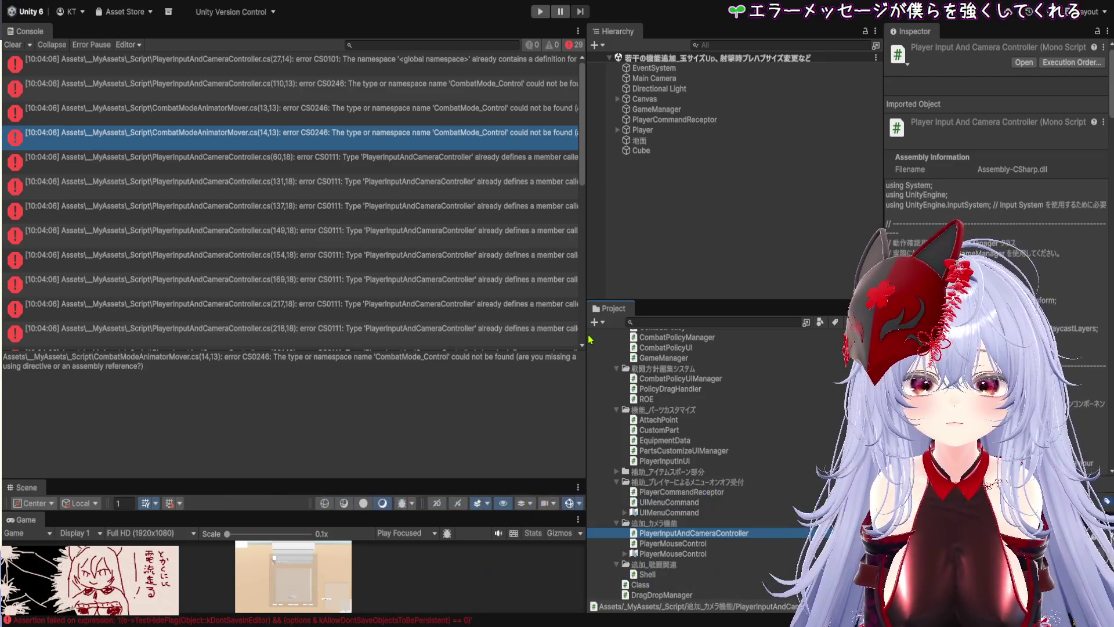
Delete the duplicate PlayerInputAndCameraController script and widen the error log.
{"action": "key", "text": "Delete"}
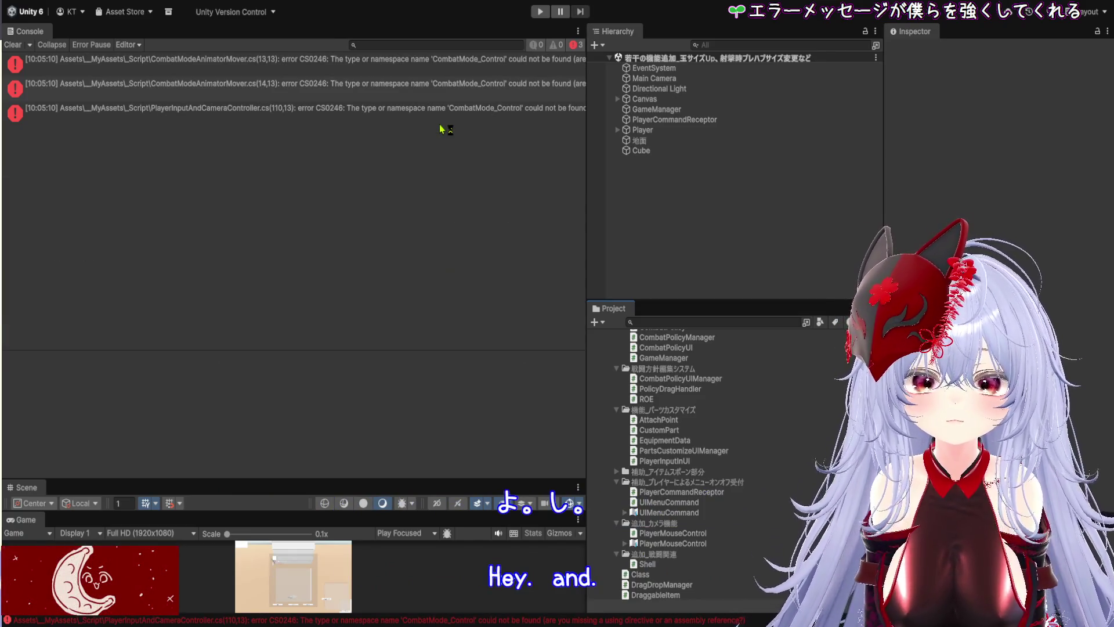
{"action": "mouse_move", "coordinate": [595, 172]}
{"action": "left_mouse_down"}
{"action": "mouse_move", "coordinate": [659, 172]}
{"action": "mouse_move", "coordinate": [513, 172]}
{"action": "left_mouse_up"}
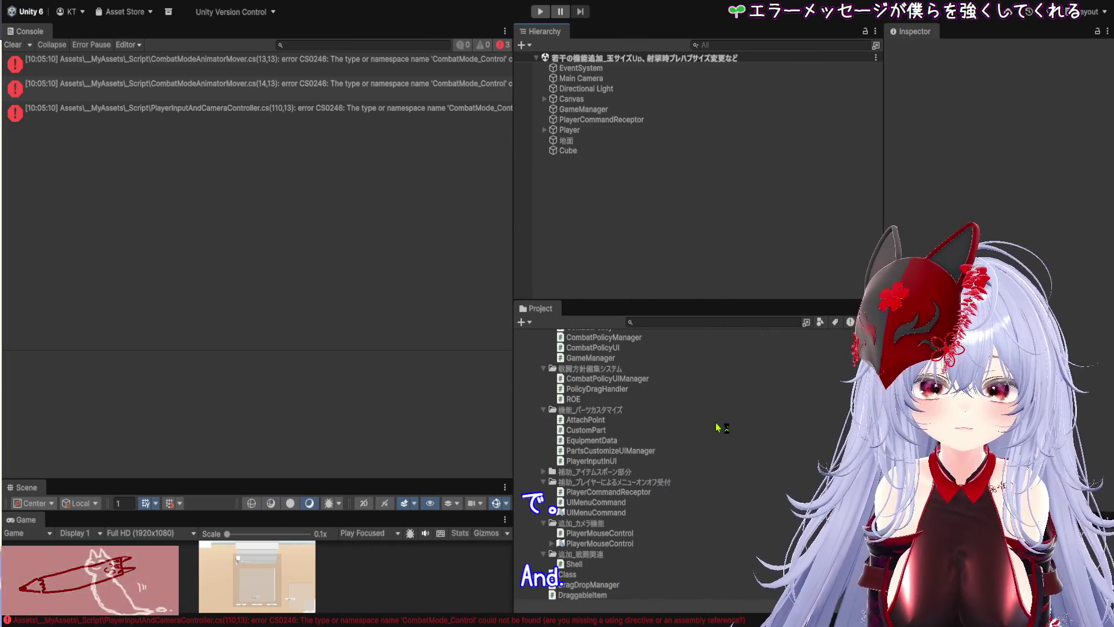
{"action": "scroll", "coordinate": [719, 427], "scroll_direction": "up", "scroll_amount": 5}
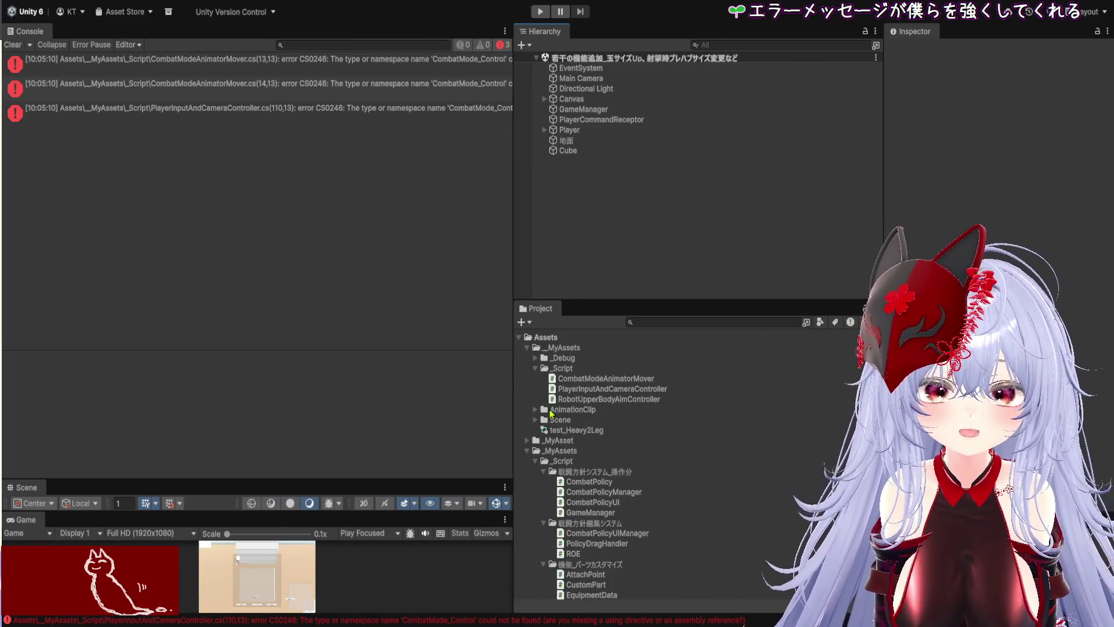
Select the _Script folder and refresh assets so the CombatMode_Control scripts import.
{"action": "left_click", "coordinate": [539, 370]}
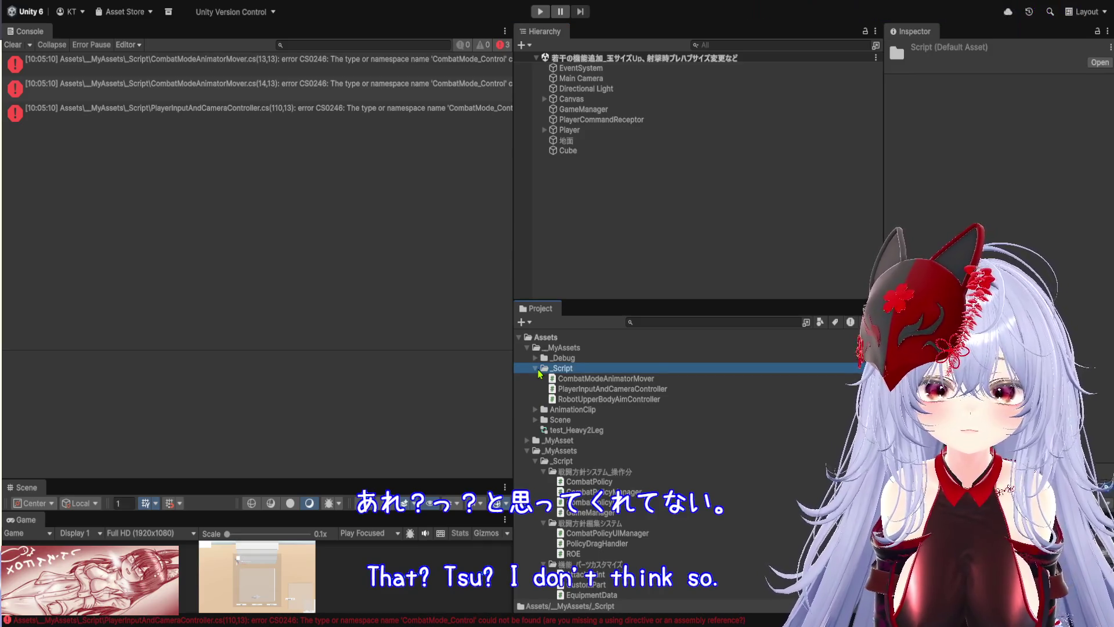
{"action": "left_click", "coordinate": [536, 369]}
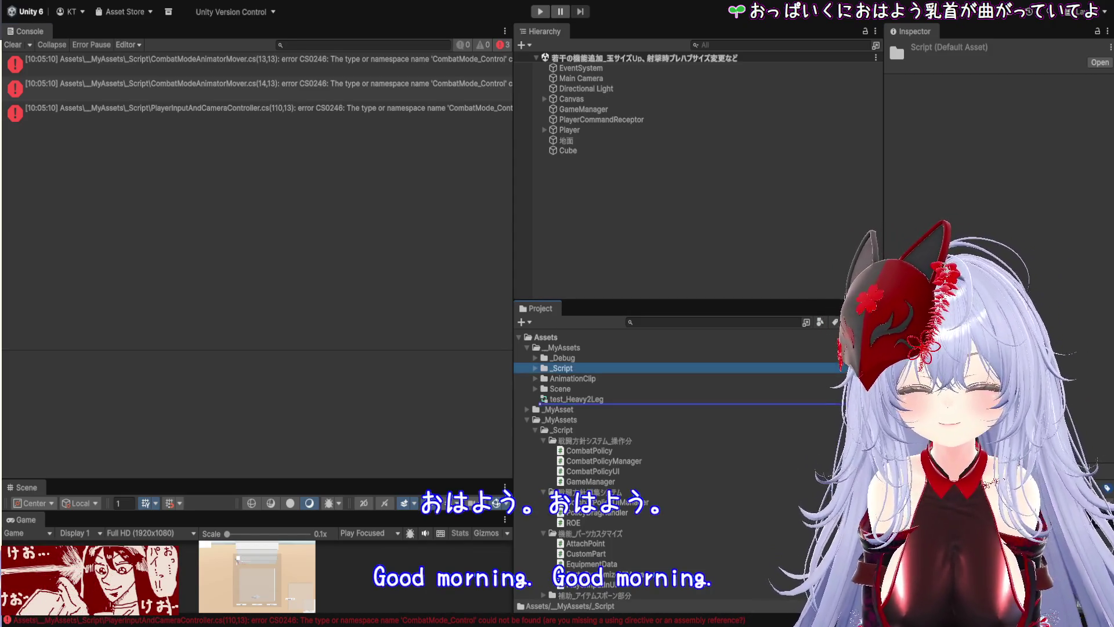
{"action": "key", "text": "Right"}
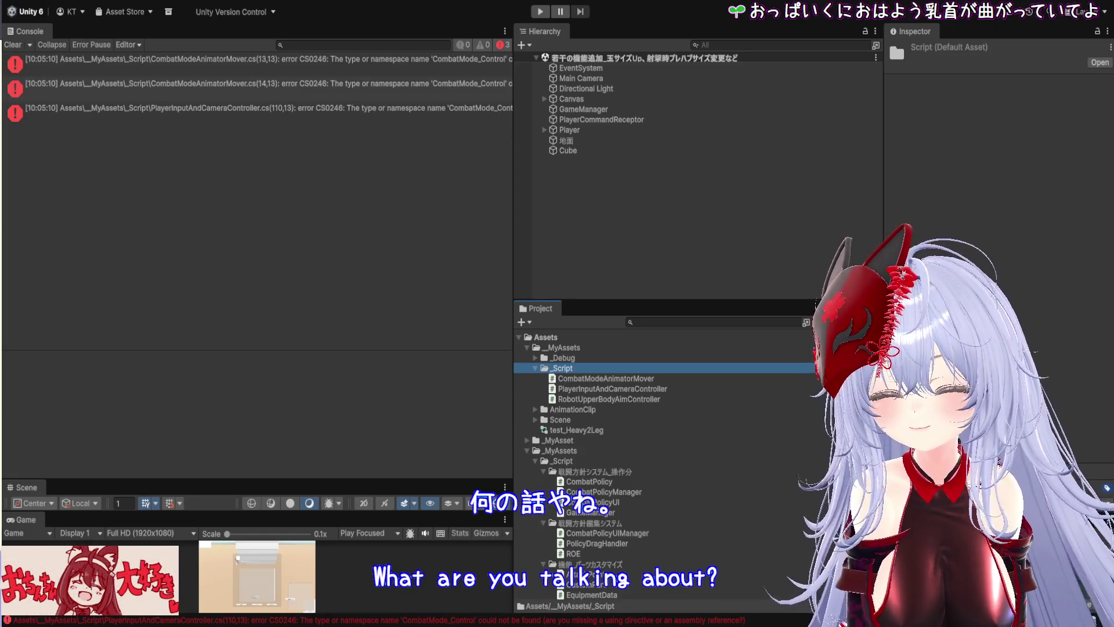
{"action": "key", "text": "Left"}
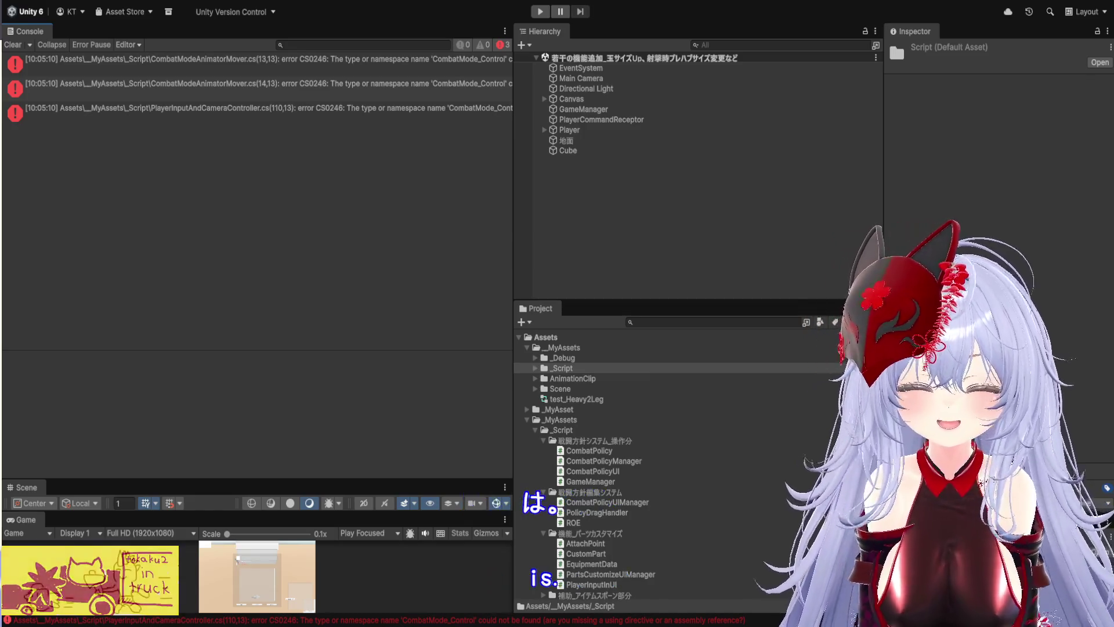
{"action": "left_click", "coordinate": [562, 368]}
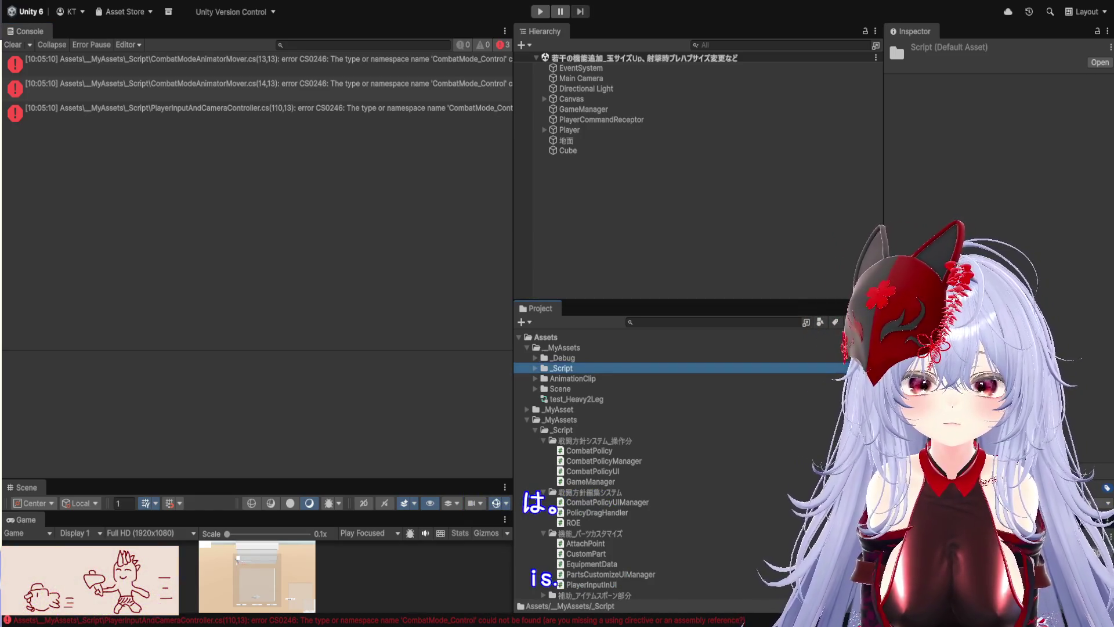
{"action": "key", "text": "F2"}
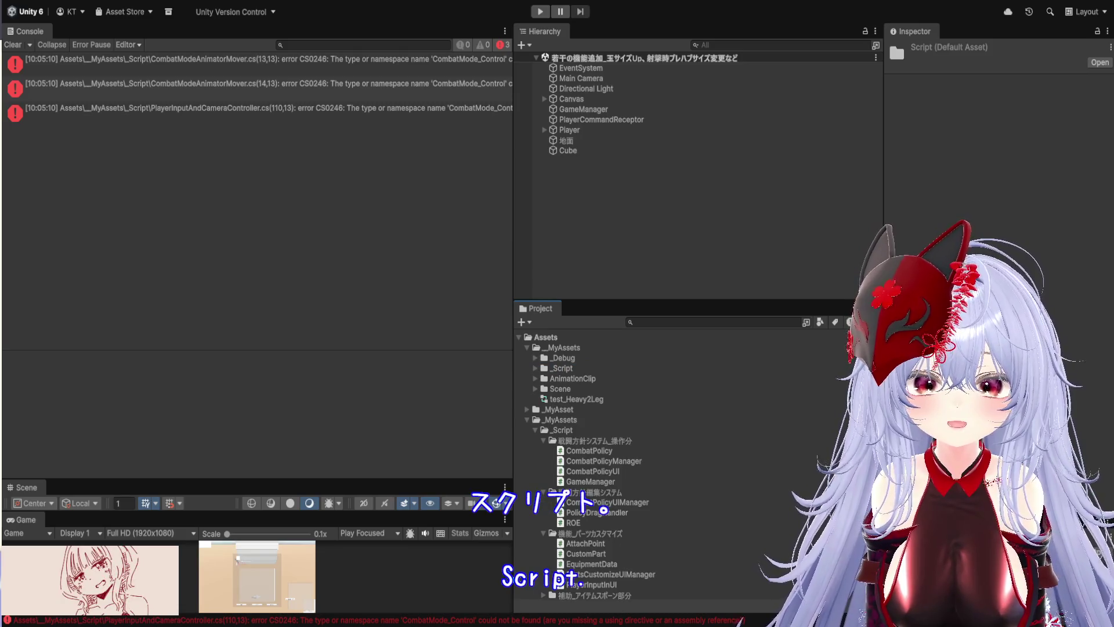
{"action": "left_click", "coordinate": [581, 78]}
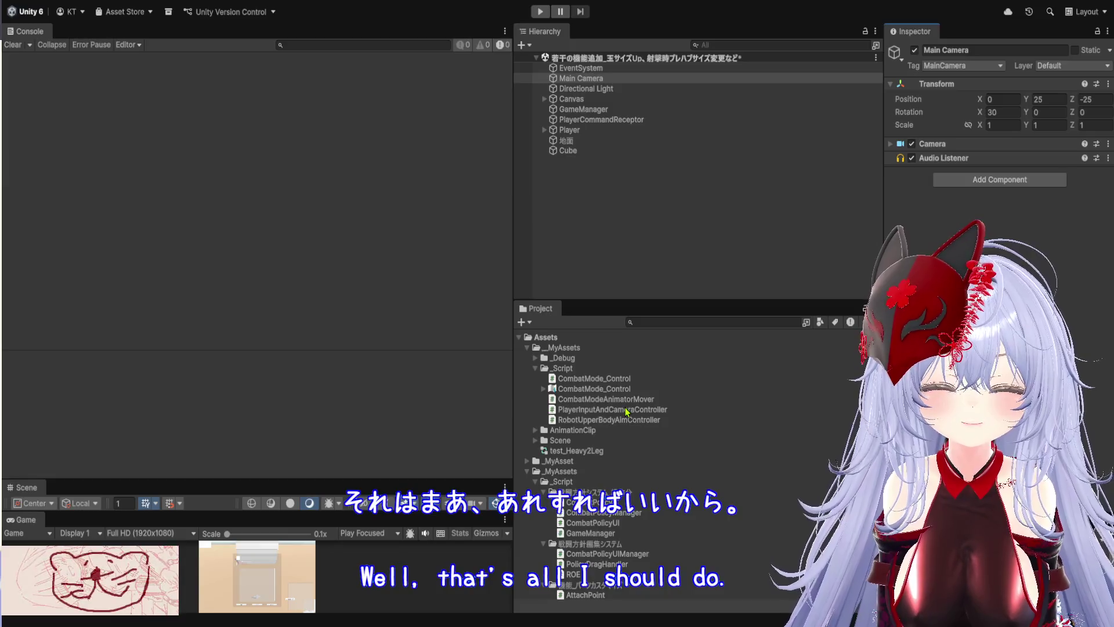
Add the PlayerInputAndCameraController script to Main Camera and expand the Player object.
{"action": "left_click_drag", "start_coordinate": [612, 409], "coordinate": [998, 174]}
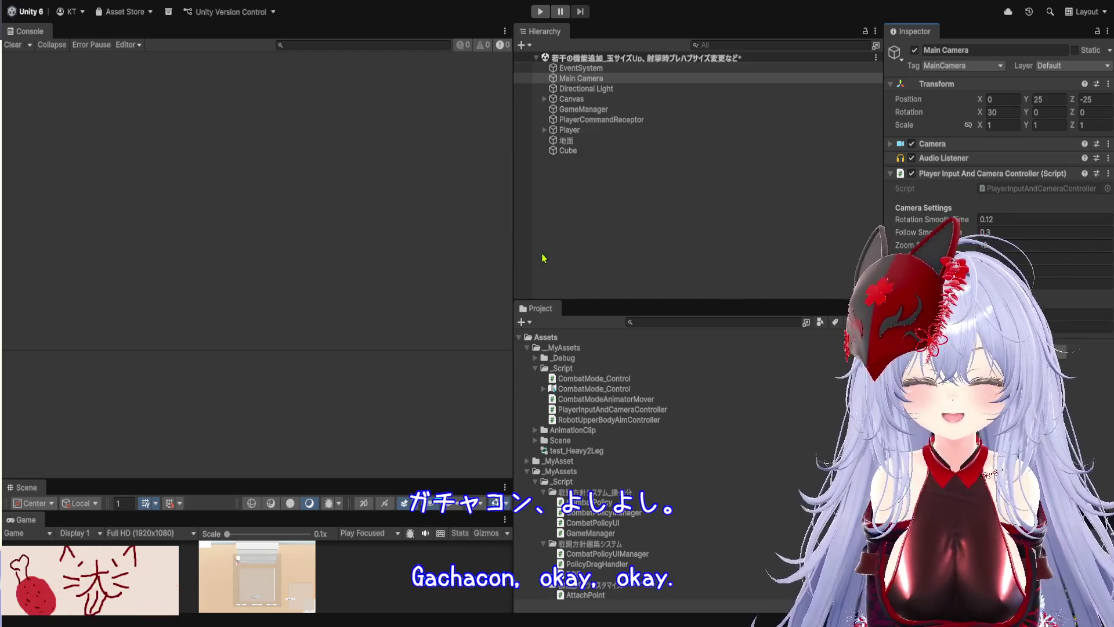
{"action": "left_click", "coordinate": [589, 130]}
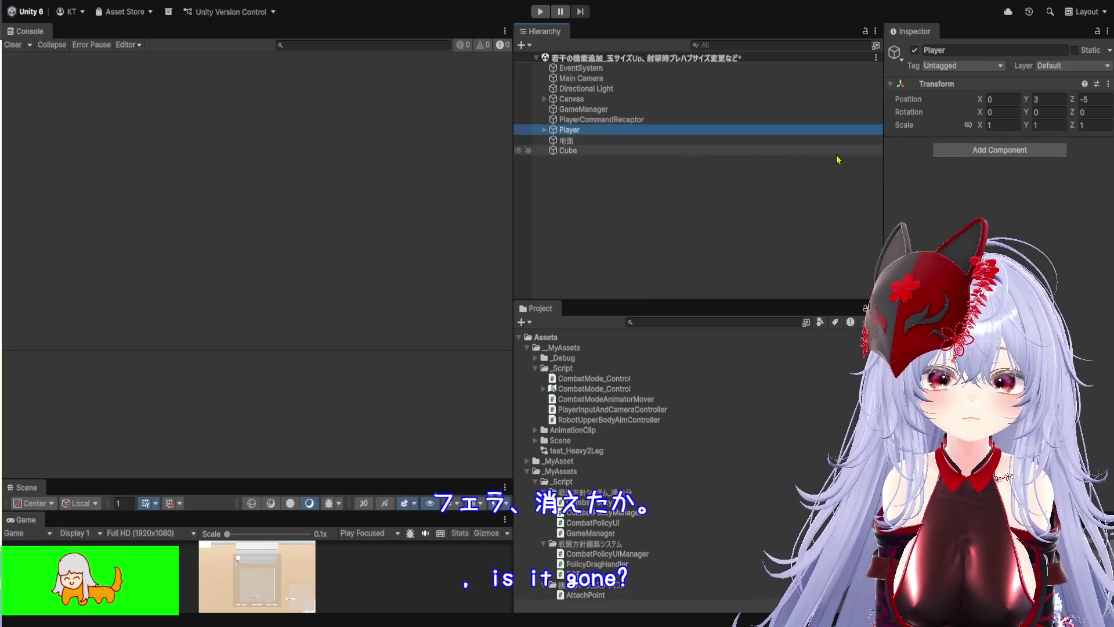
{"action": "left_click", "coordinate": [544, 130]}
{"action": "left_click", "coordinate": [580, 140]}
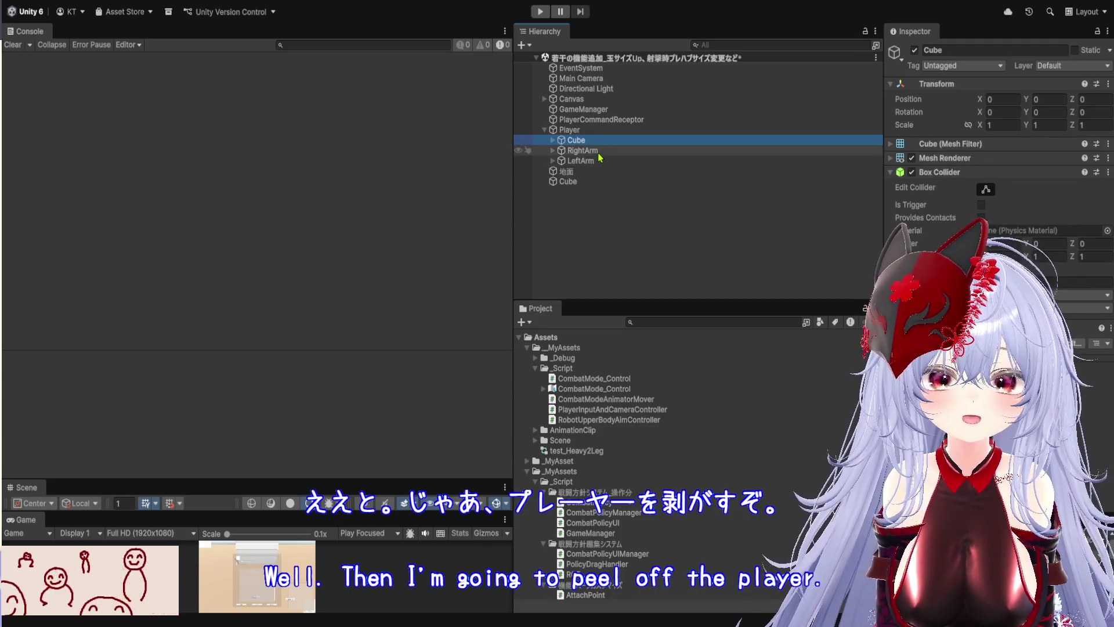
Expand RightArm and LeftArm Cubes to reveal the Child1 and Child3 attach points.
{"action": "left_click", "coordinate": [582, 151]}
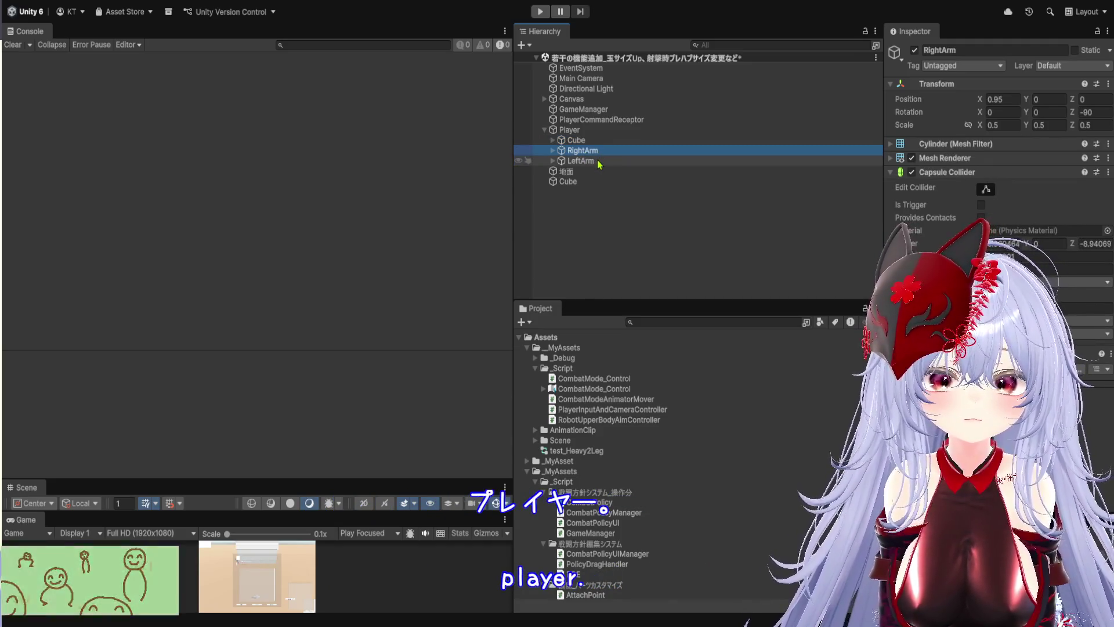
{"action": "left_click", "coordinate": [553, 151]}
{"action": "left_click", "coordinate": [581, 161]}
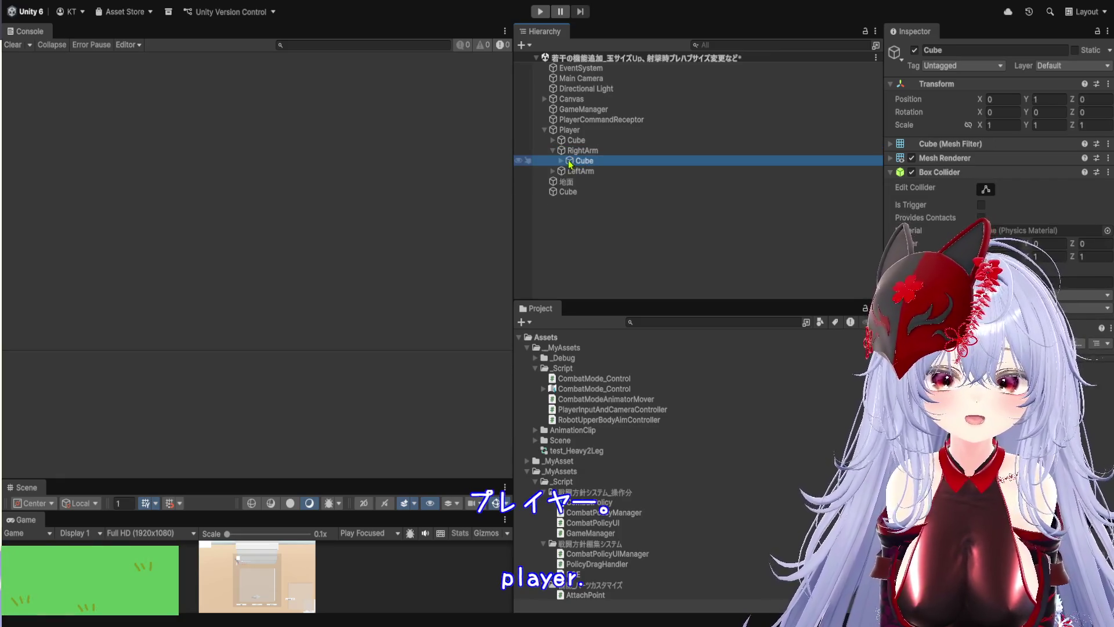
{"action": "left_click", "coordinate": [561, 160]}
{"action": "left_click", "coordinate": [593, 171]}
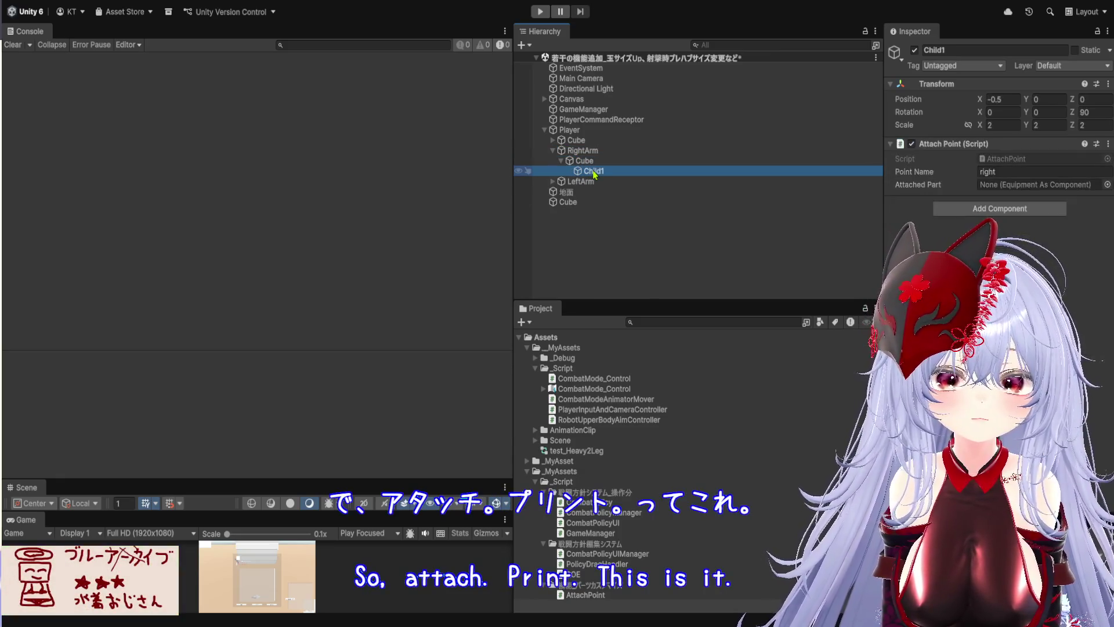
{"action": "left_click", "coordinate": [552, 181]}
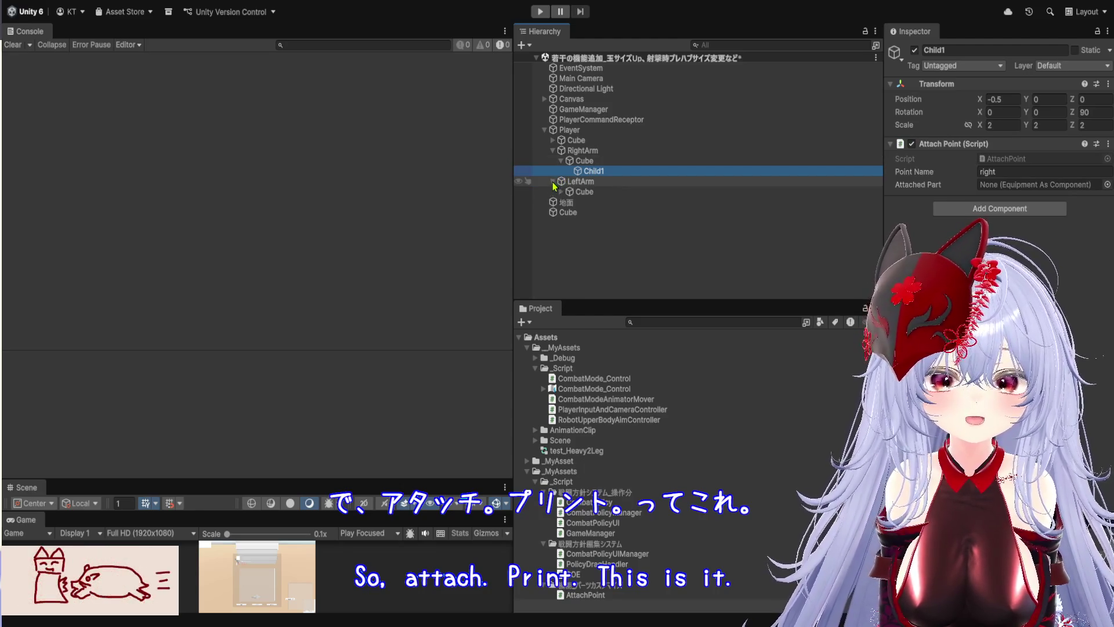
{"action": "left_click", "coordinate": [560, 192]}
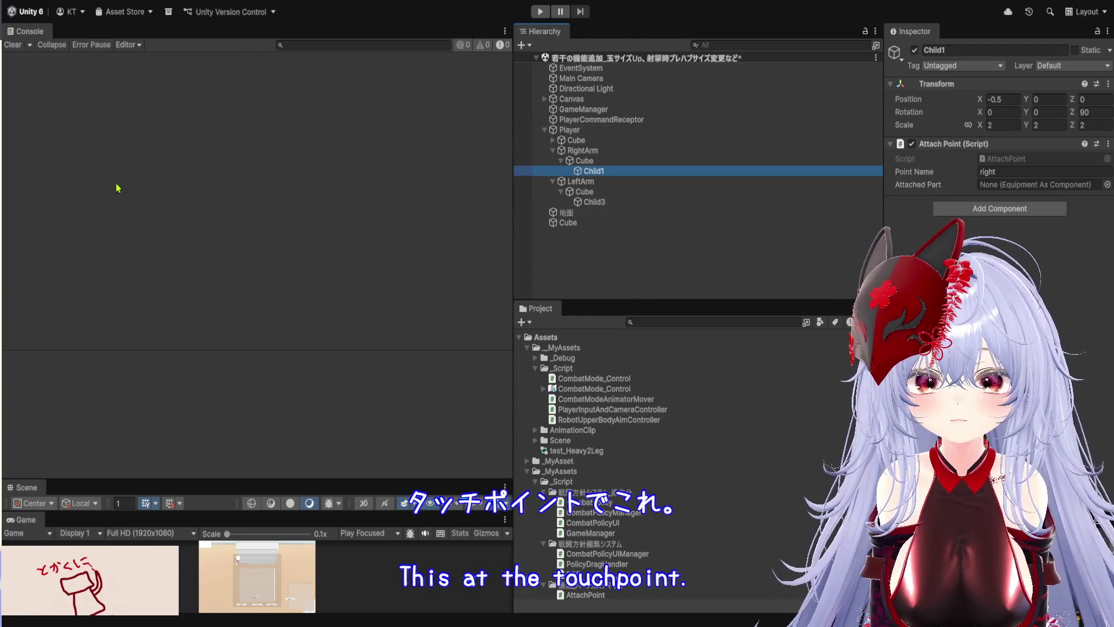
{"action": "left_click_drag", "start_coordinate": [242, 482], "coordinate": [269, 131]}
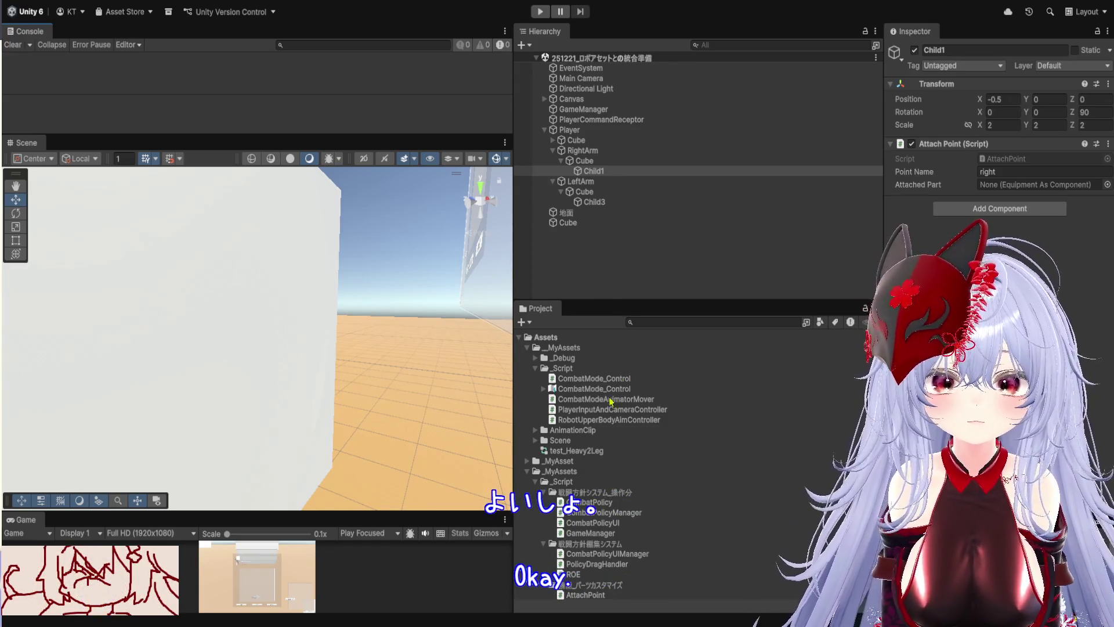
{"action": "scroll", "coordinate": [636, 477], "scroll_direction": "down", "scroll_amount": 2}
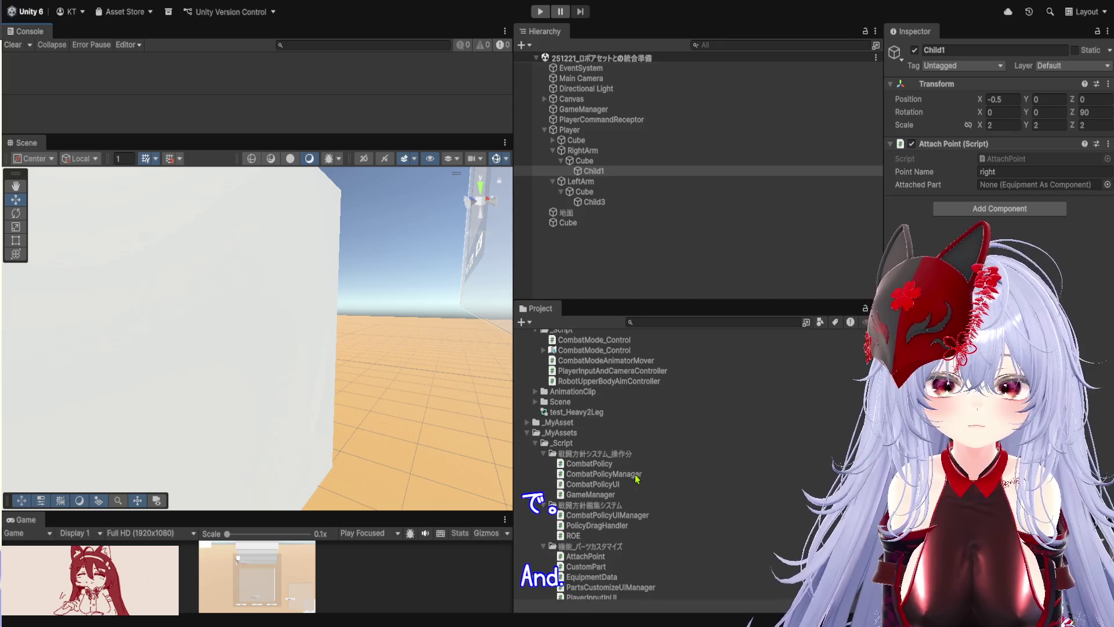
{"action": "scroll", "coordinate": [637, 478], "scroll_direction": "up", "scroll_amount": 2}
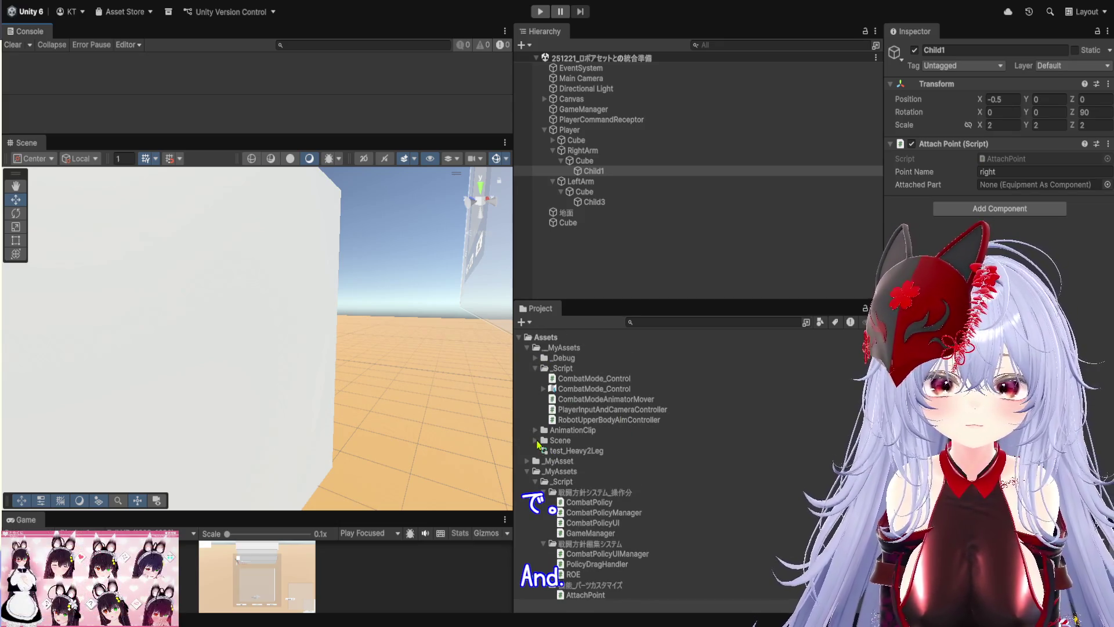
Open the scene 試しに触ってみている_12210721 from the Scene folder.
{"action": "left_click", "coordinate": [536, 441]}
{"action": "double_click", "coordinate": [610, 462]}
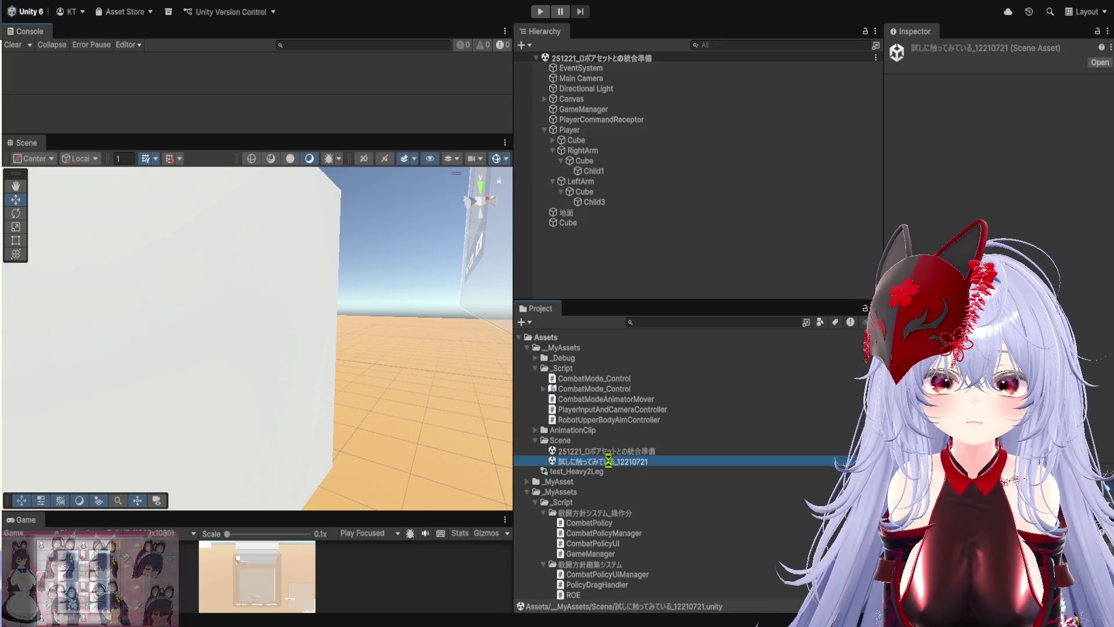
{"action": "mouse_move", "coordinate": [418, 137]}
{"action": "left_mouse_down"}
{"action": "mouse_move", "coordinate": [418, 260]}
{"action": "mouse_move", "coordinate": [418, 129]}
{"action": "left_mouse_up"}
Rearrange the splitters so the Game view and Hierarchy are taller, then select Legs_Heavy_lvl1.
{"action": "left_click_drag", "start_coordinate": [448, 513], "coordinate": [448, 407]}
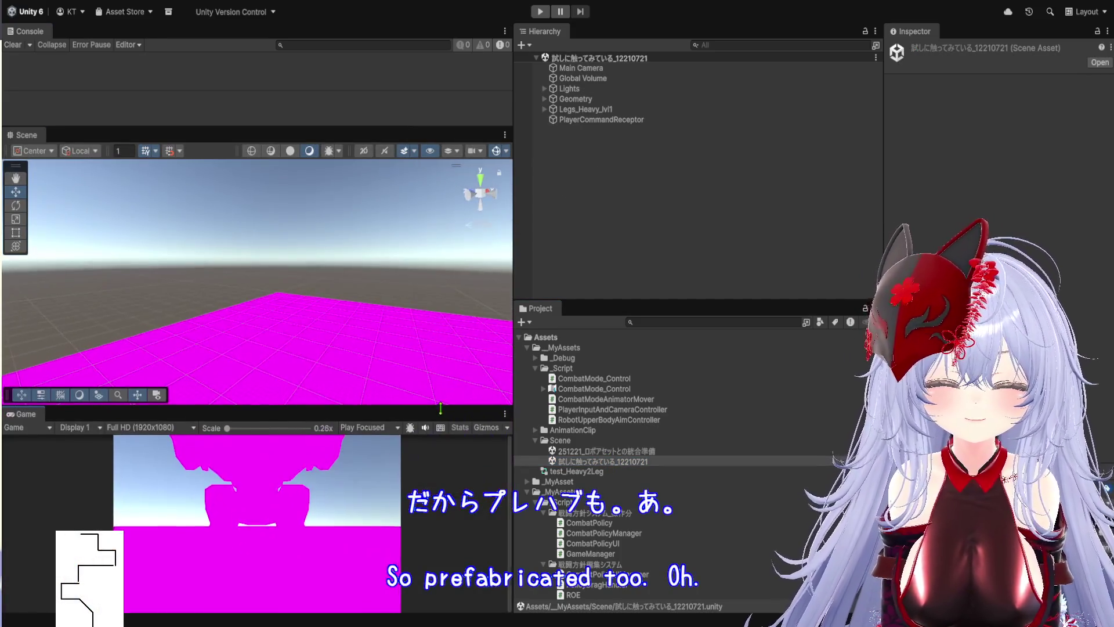
{"action": "mouse_move", "coordinate": [756, 300]}
{"action": "left_mouse_down"}
{"action": "mouse_move", "coordinate": [783, 385]}
{"action": "mouse_move", "coordinate": [783, 566]}
{"action": "left_mouse_up"}
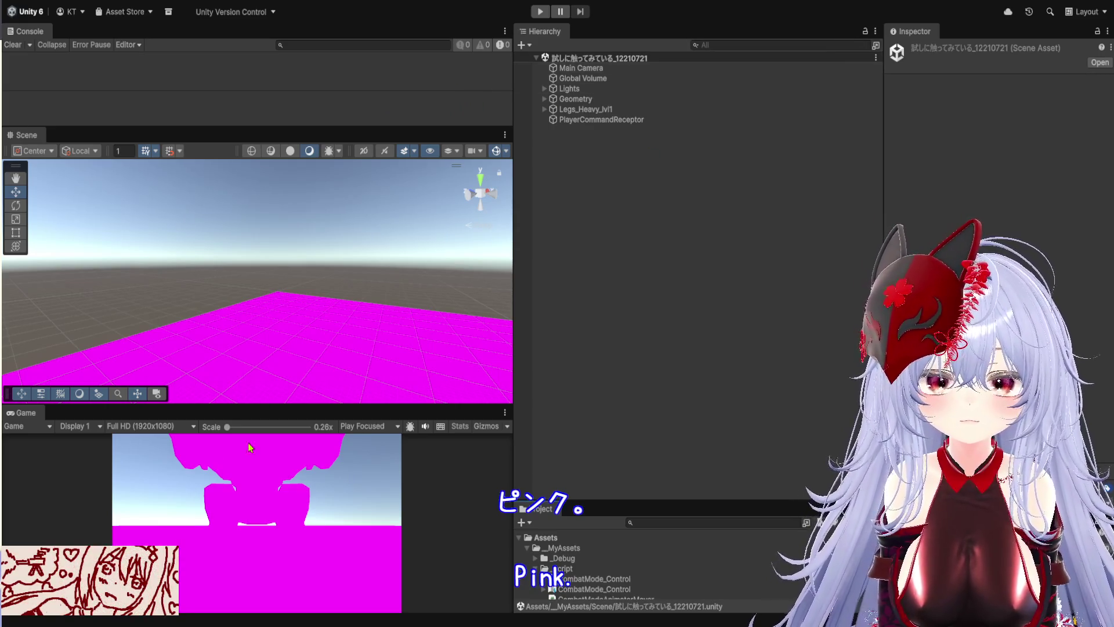
{"action": "mouse_move", "coordinate": [442, 405]}
{"action": "left_mouse_down"}
{"action": "mouse_move", "coordinate": [468, 459]}
{"action": "mouse_move", "coordinate": [446, 249]}
{"action": "mouse_move", "coordinate": [439, 256]}
{"action": "left_mouse_up"}
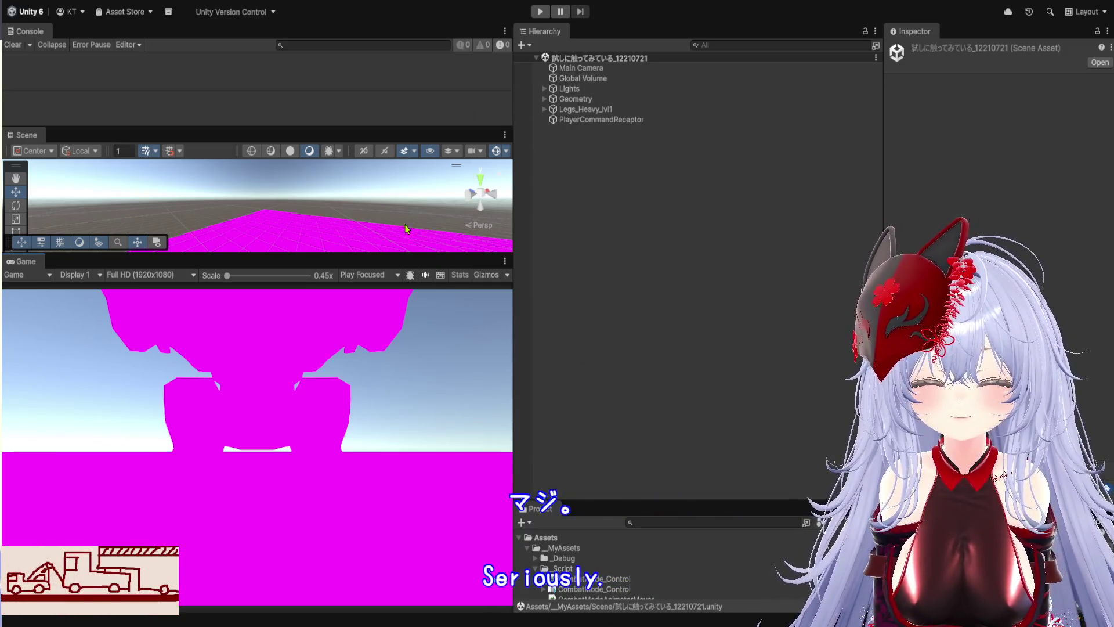
{"action": "mouse_move", "coordinate": [402, 256]}
{"action": "left_mouse_down"}
{"action": "mouse_move", "coordinate": [429, 343]}
{"action": "mouse_move", "coordinate": [452, 354]}
{"action": "mouse_move", "coordinate": [485, 217]}
{"action": "left_mouse_up"}
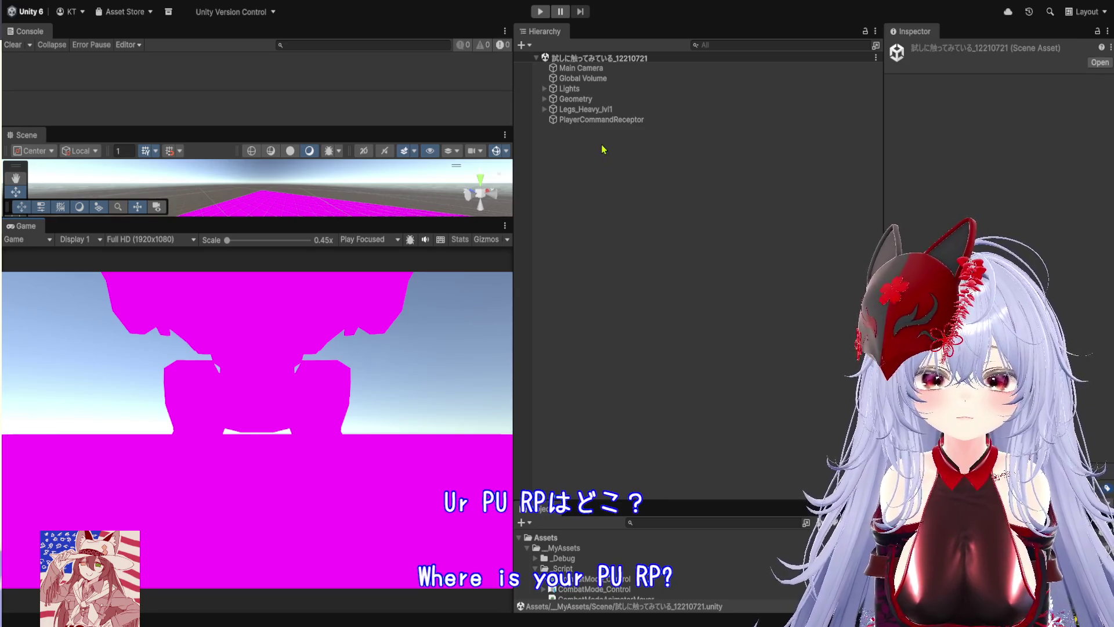
{"action": "left_click", "coordinate": [599, 110]}
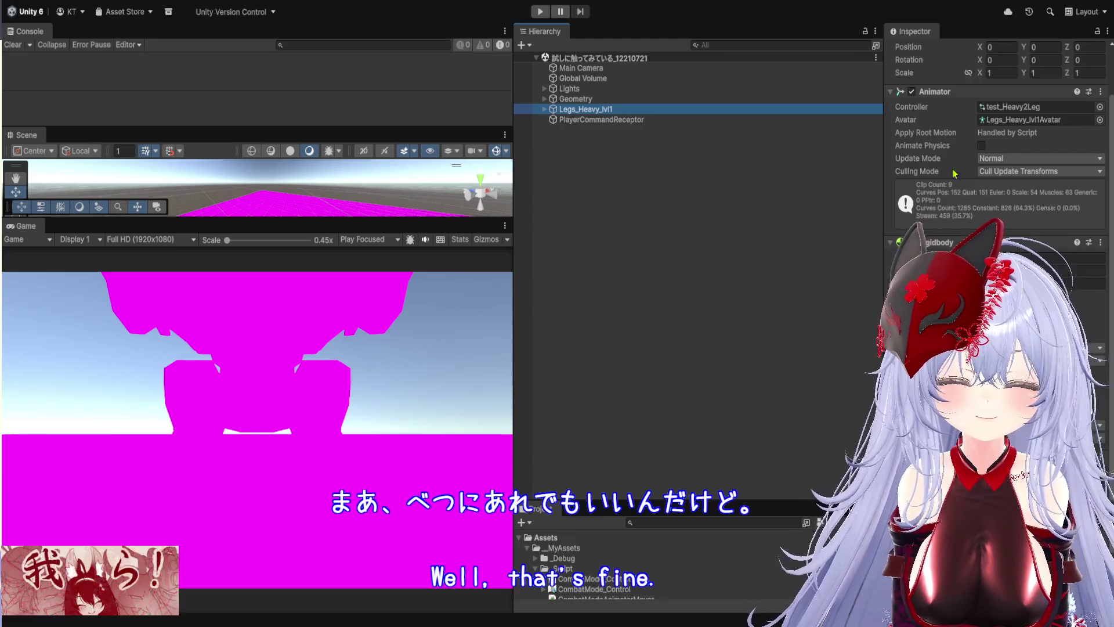
Select the Geom_legs_heavy_lvl1 leg mesh and inspect its A_Mech_Heavy_Realistic_Mat Standard-shader material.
{"action": "left_click", "coordinate": [544, 110]}
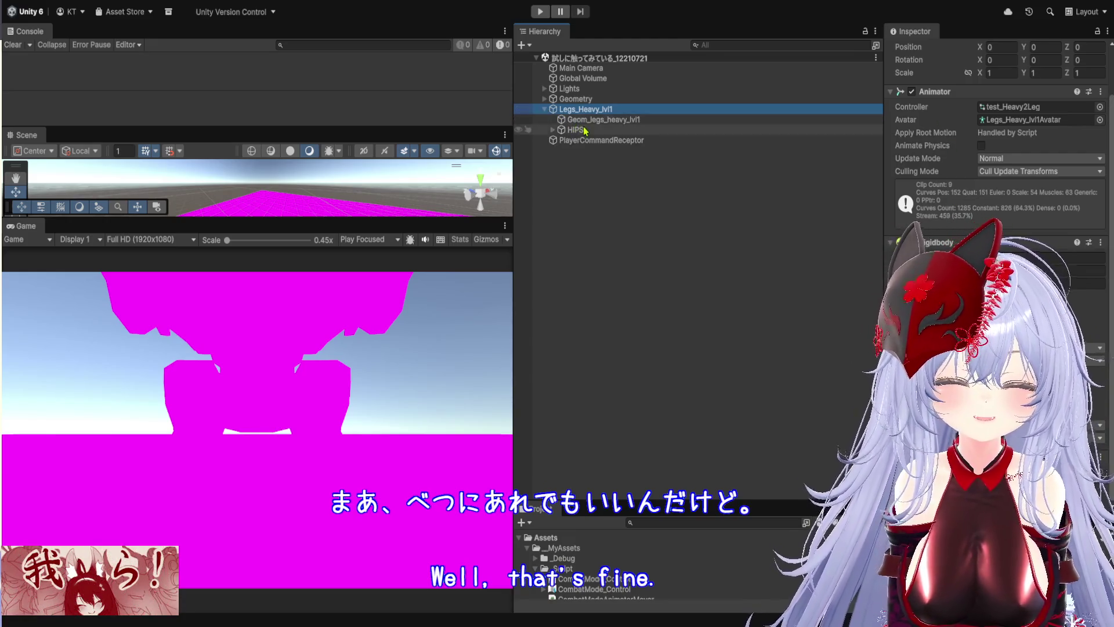
{"action": "left_click", "coordinate": [586, 119]}
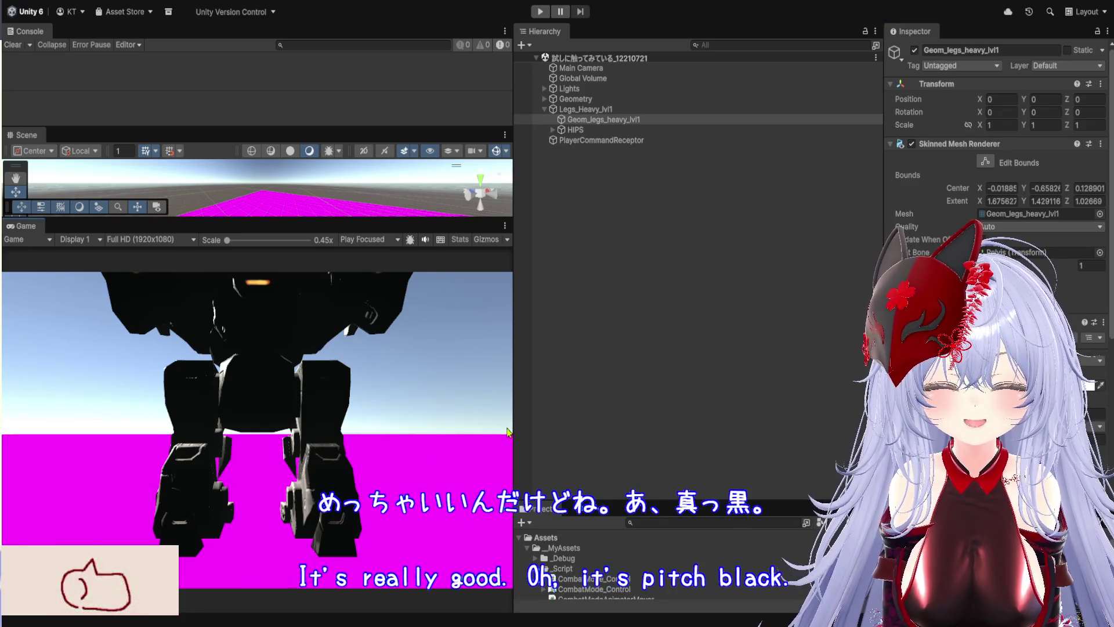
{"action": "left_click_drag", "start_coordinate": [513, 180], "coordinate": [776, 348]}
{"action": "scroll", "coordinate": [986, 232], "scroll_direction": "down", "scroll_amount": 5}
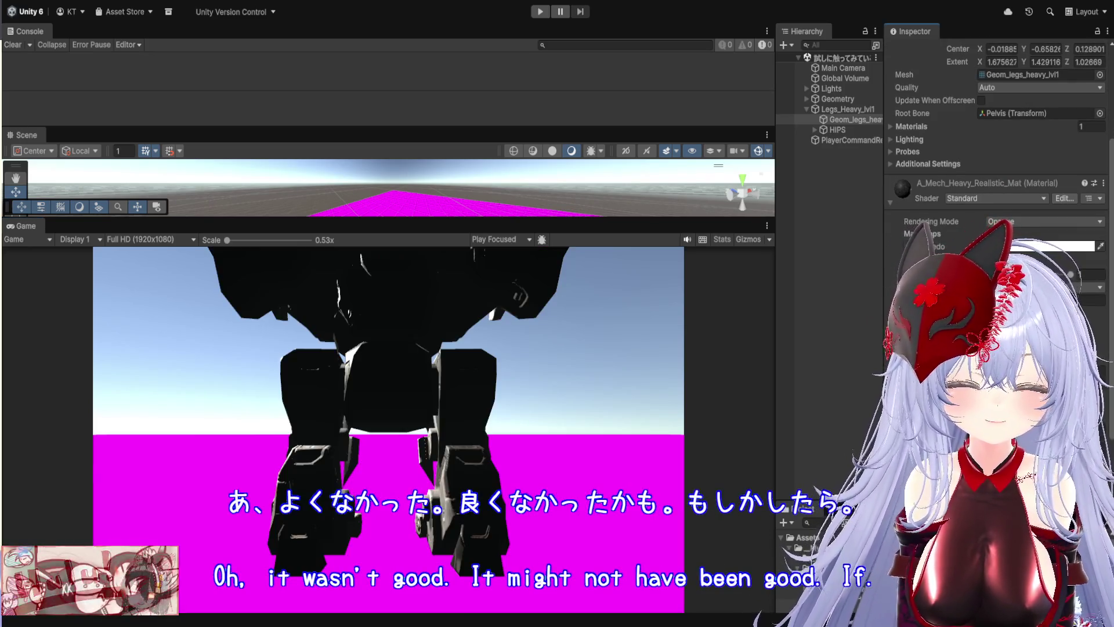
{"action": "scroll", "coordinate": [1001, 130], "scroll_direction": "down", "scroll_amount": 2}
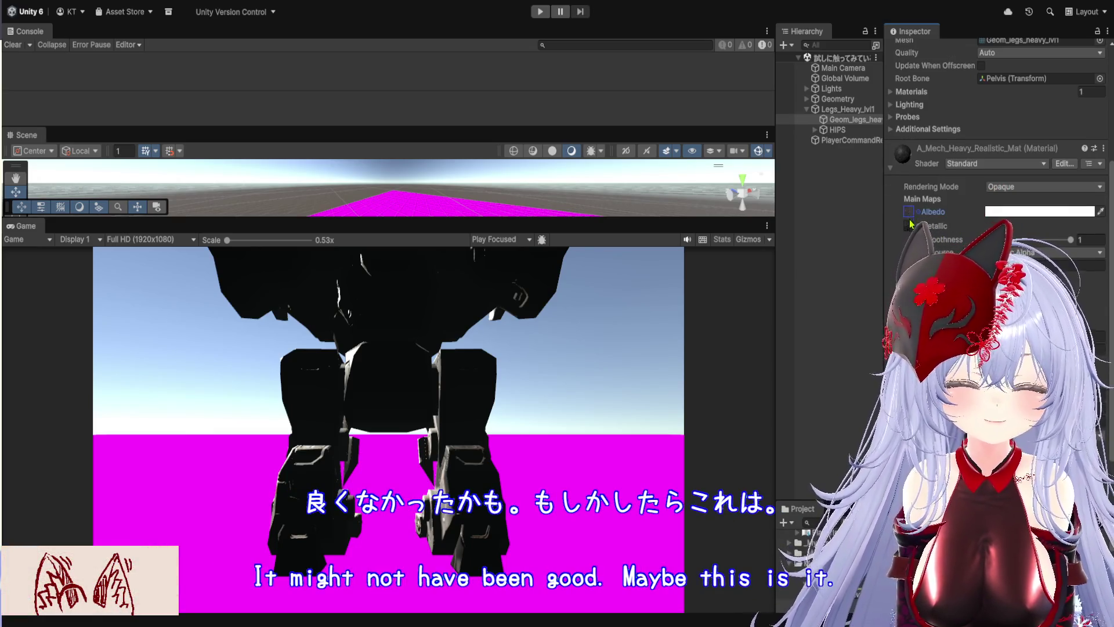
Lower the material's Smoothness to 0.95 and enlarge the Scene view over the Game view.
{"action": "left_click_drag", "start_coordinate": [1070, 239], "coordinate": [1074, 240]}
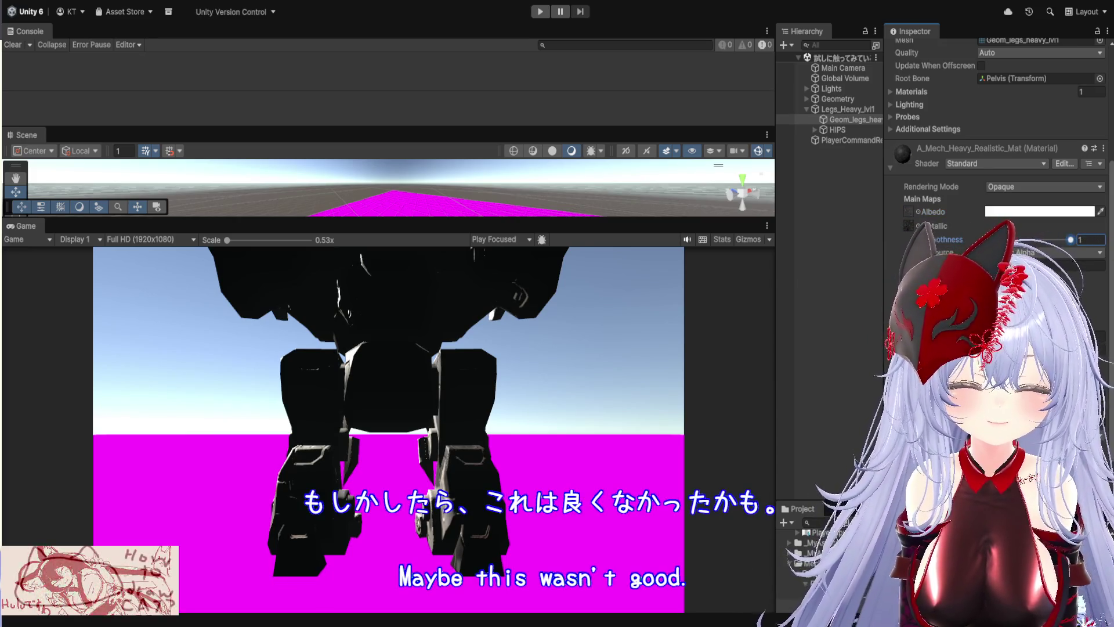
{"action": "scroll", "coordinate": [1001, 232], "scroll_direction": "down", "scroll_amount": 3}
{"action": "scroll", "coordinate": [1001, 174], "scroll_direction": "up", "scroll_amount": 4}
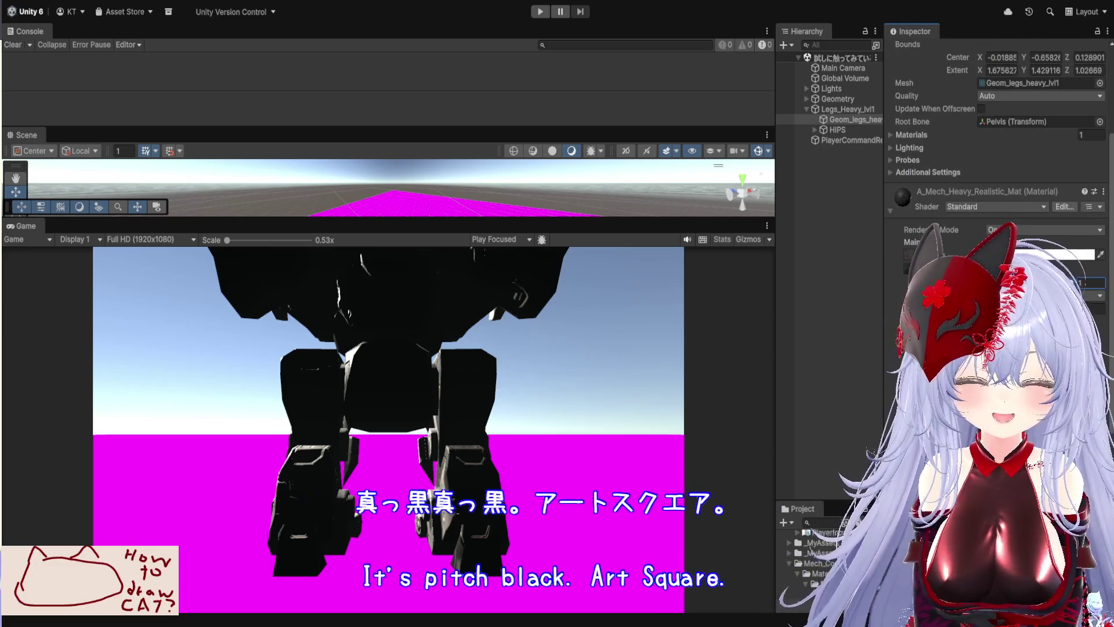
{"action": "left_click", "coordinate": [522, 377]}
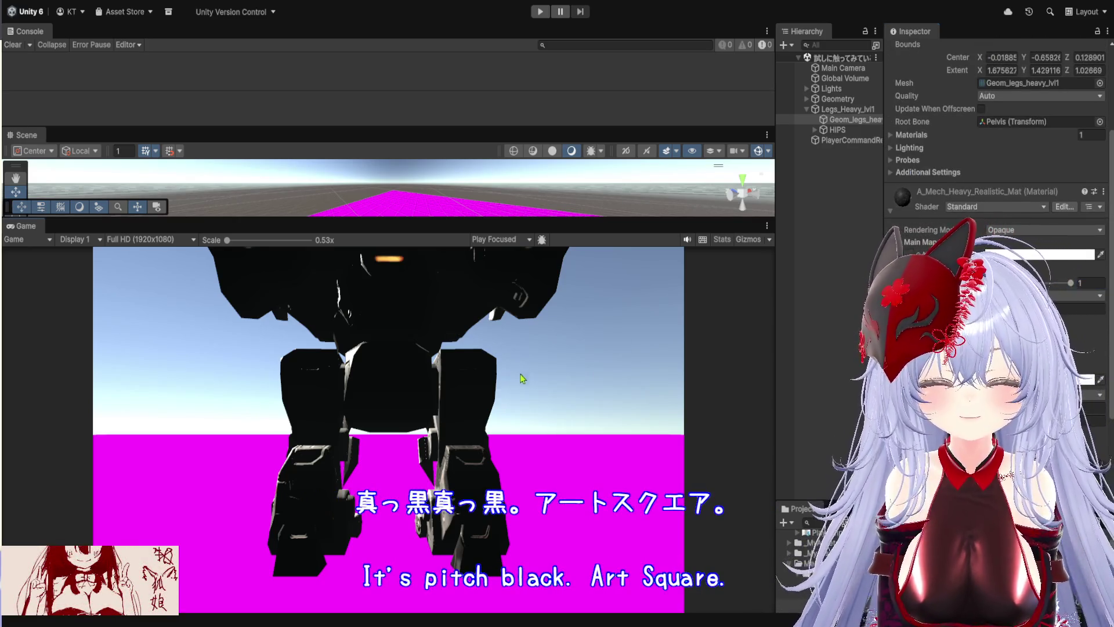
{"action": "left_click_drag", "start_coordinate": [458, 221], "coordinate": [457, 534]}
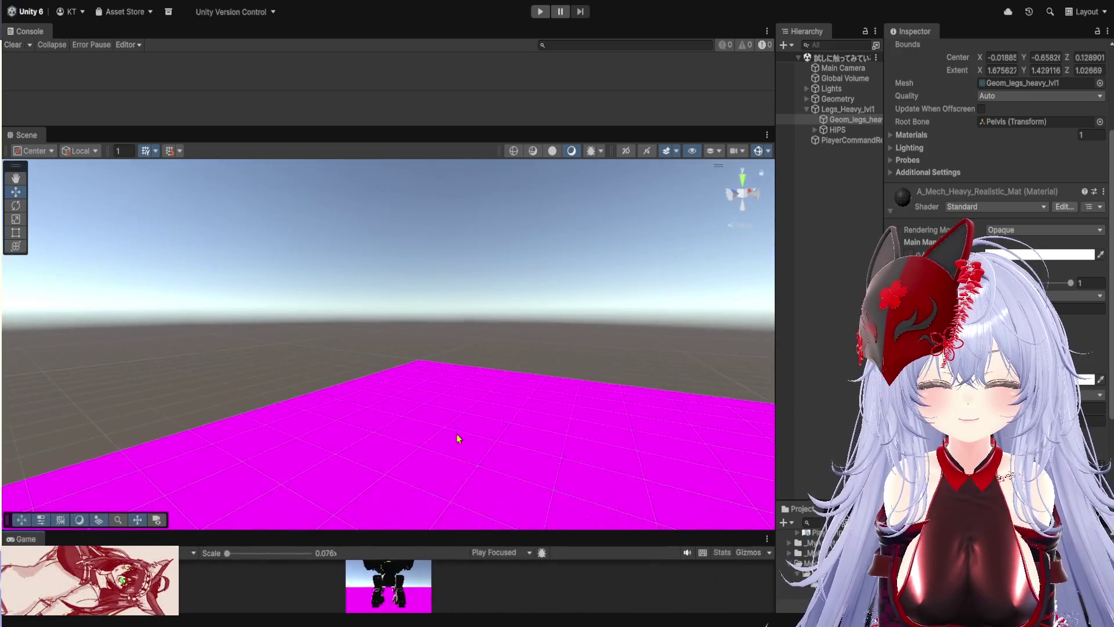
Frame the leg mesh and fly the Scene camera until the Legs_Heavy_lvl1 mech is centred.
{"action": "key", "text": "w"}
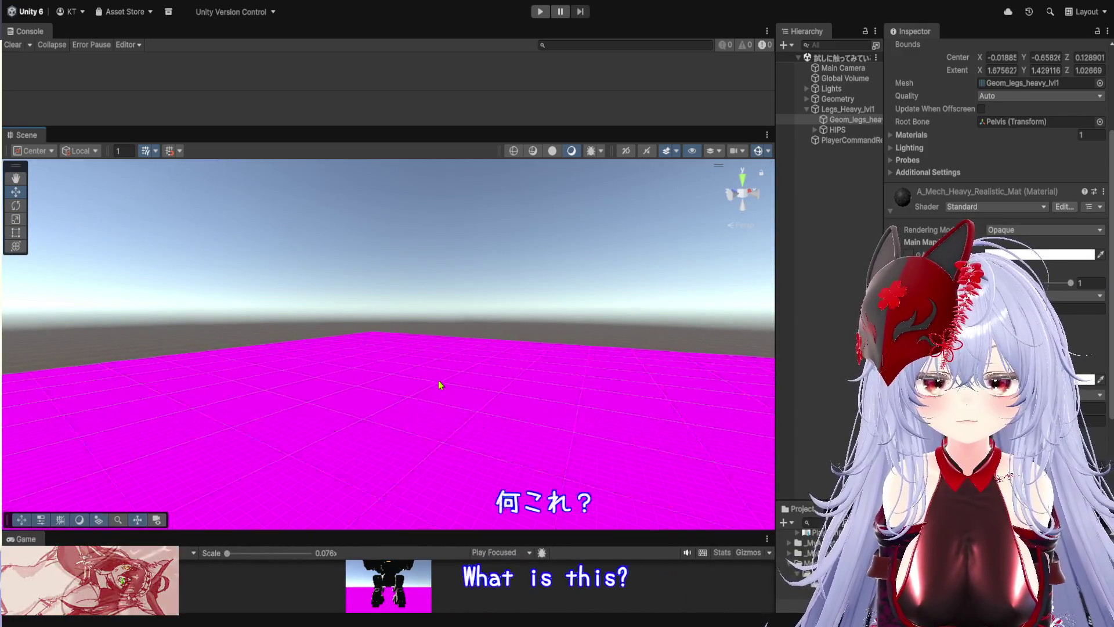
{"action": "mouse_move", "coordinate": [387, 368]}
{"action": "left_mouse_down"}
{"action": "mouse_move", "coordinate": [338, 341]}
{"action": "mouse_move", "coordinate": [528, 365]}
{"action": "mouse_move", "coordinate": [499, 343]}
{"action": "mouse_move", "coordinate": [511, 331]}
{"action": "mouse_move", "coordinate": [575, 327]}
{"action": "mouse_move", "coordinate": [574, 338]}
{"action": "mouse_move", "coordinate": [599, 309]}
{"action": "mouse_move", "coordinate": [630, 301]}
{"action": "left_mouse_up"}
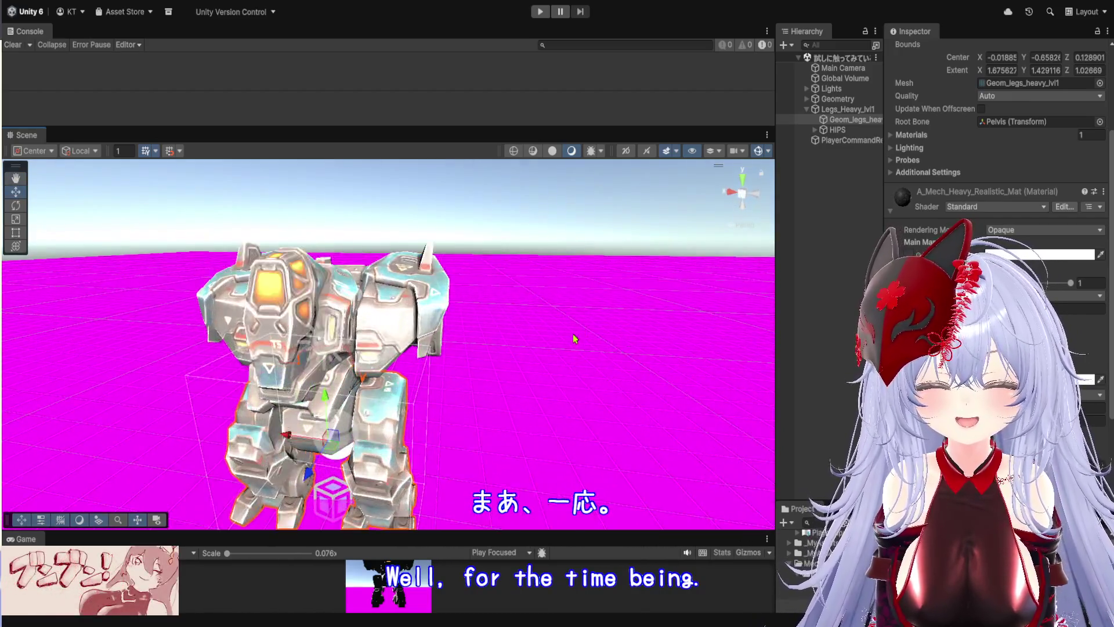
{"action": "scroll", "coordinate": [572, 333], "scroll_direction": "up", "scroll_amount": 3}
{"action": "scroll", "coordinate": [600, 309], "scroll_direction": "down", "scroll_amount": 5}
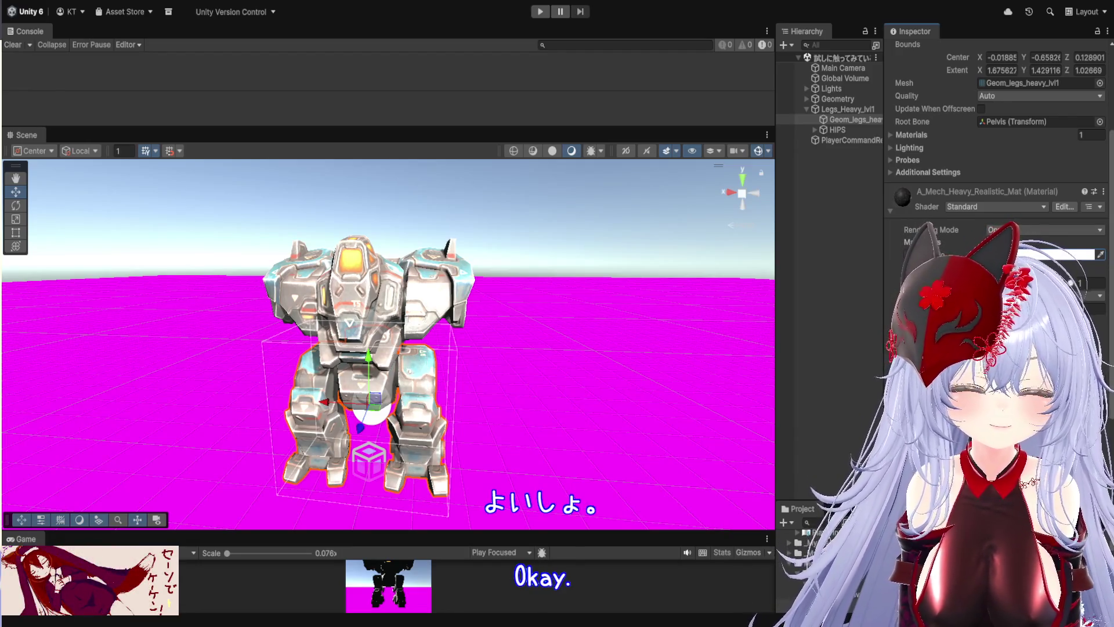
{"action": "scroll", "coordinate": [999, 127], "scroll_direction": "down", "scroll_amount": 3}
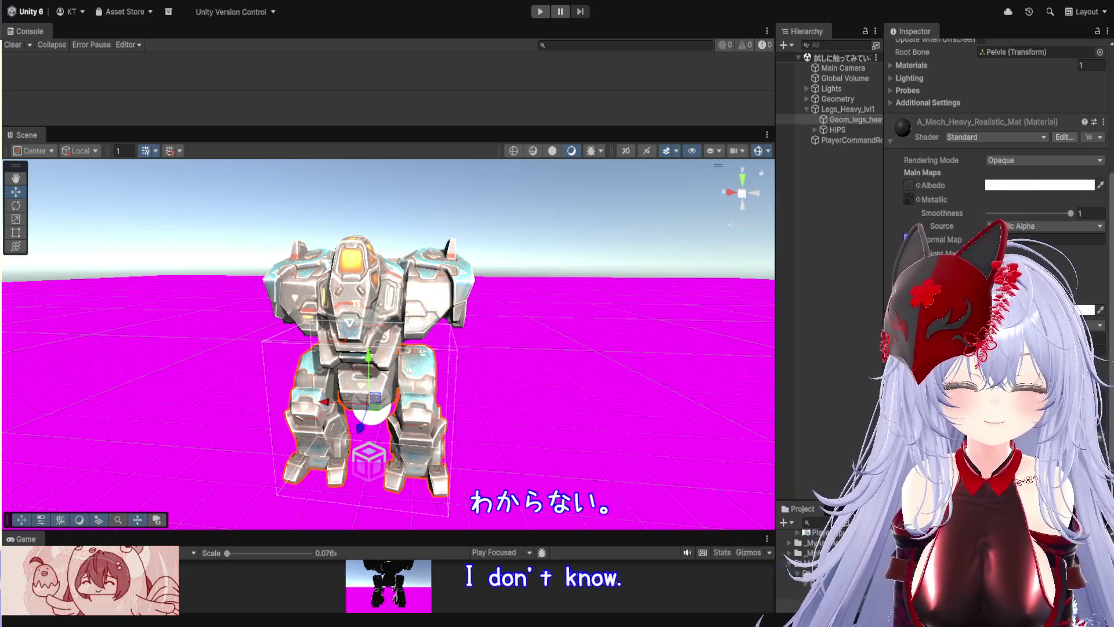
Under Lights, disable and re-enable the Reflection Probe component.
{"action": "left_click", "coordinate": [848, 90]}
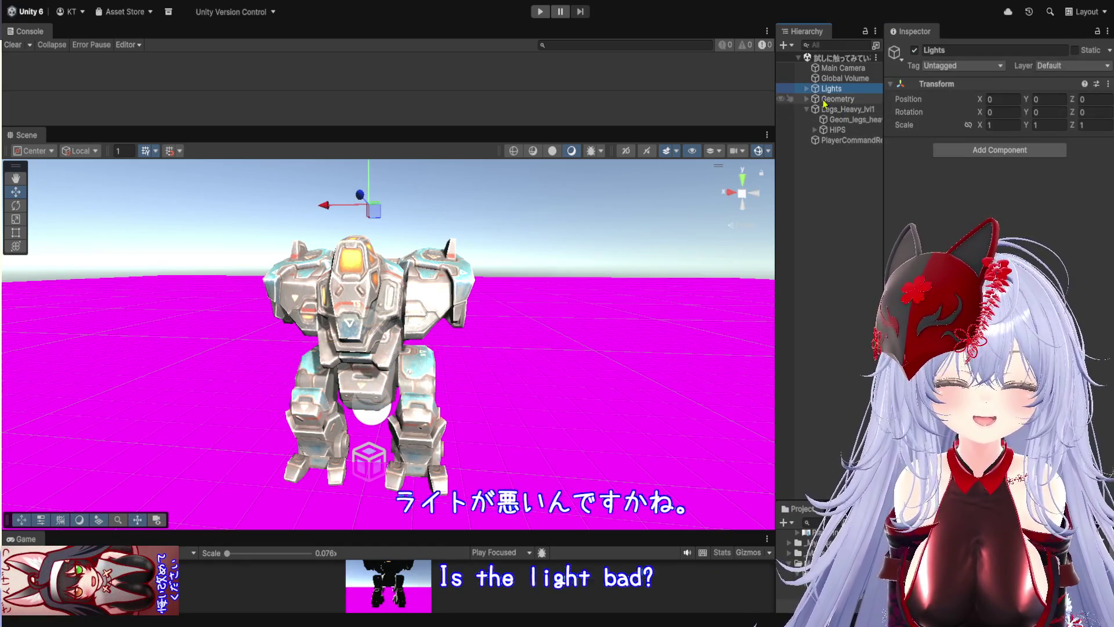
{"action": "left_click", "coordinate": [806, 89]}
{"action": "left_click", "coordinate": [856, 110]}
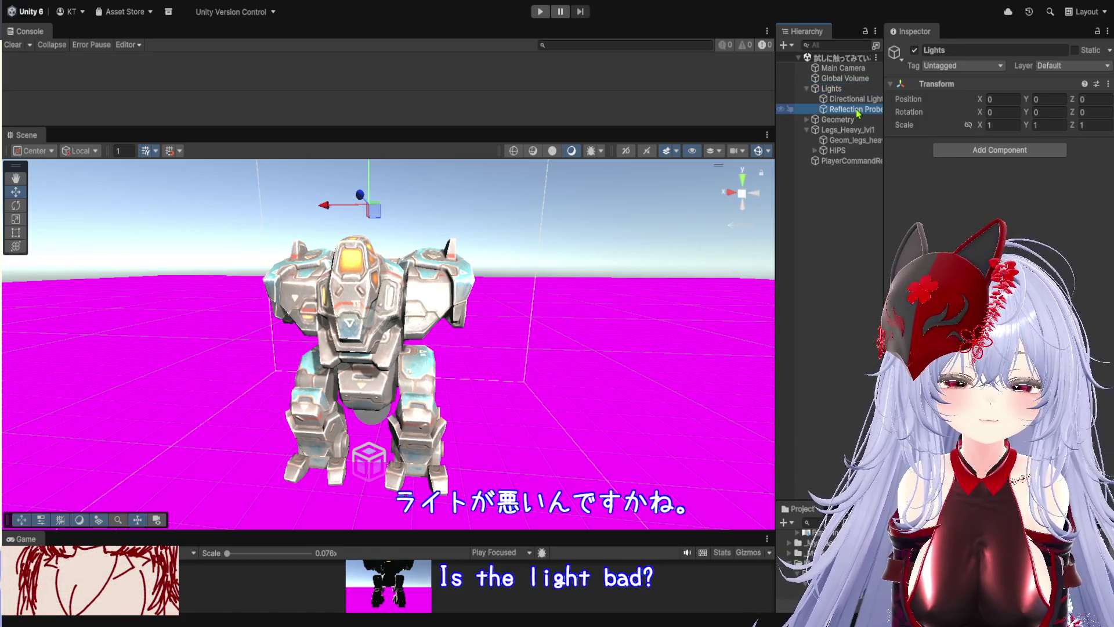
{"action": "left_click", "coordinate": [912, 144]}
{"action": "left_click", "coordinate": [912, 144]}
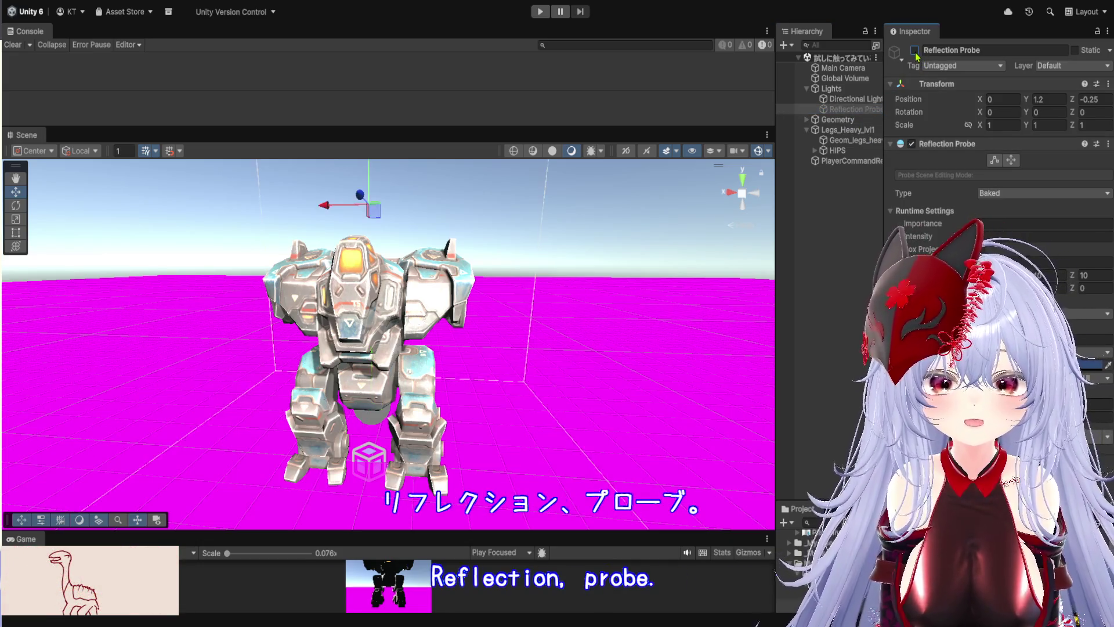
Enlarge the Console and view the Universal Render Pipeline 17.0.4 package manifest.
{"action": "scroll", "coordinate": [489, 273], "scroll_direction": "down", "scroll_amount": 3}
{"action": "left_click_drag", "start_coordinate": [488, 281], "coordinate": [501, 258]}
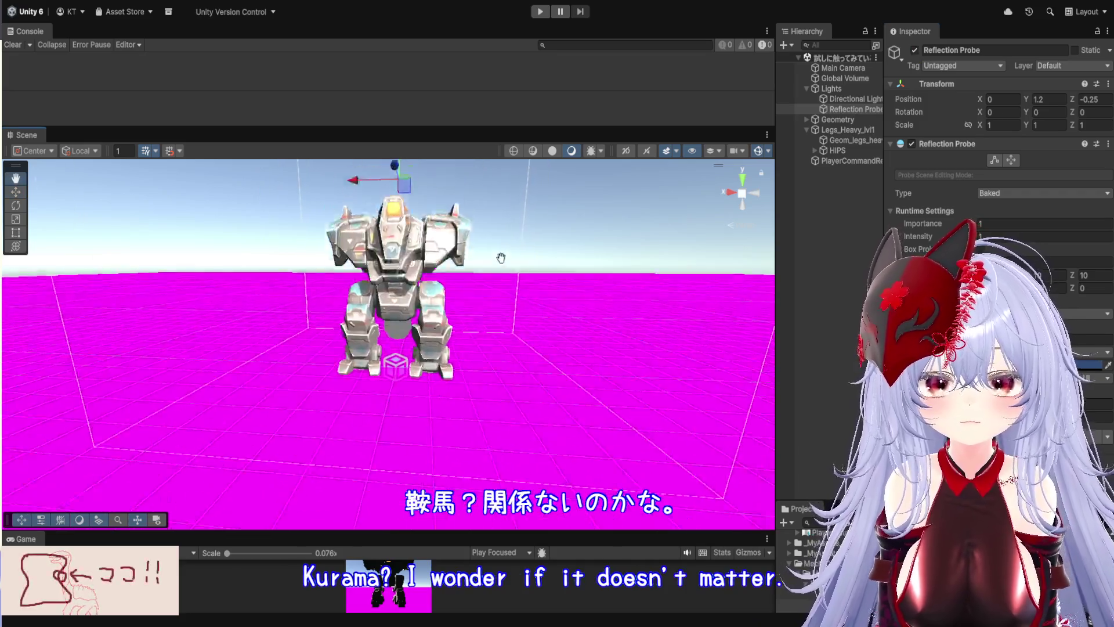
{"action": "scroll", "coordinate": [501, 264], "scroll_direction": "up", "scroll_amount": 5}
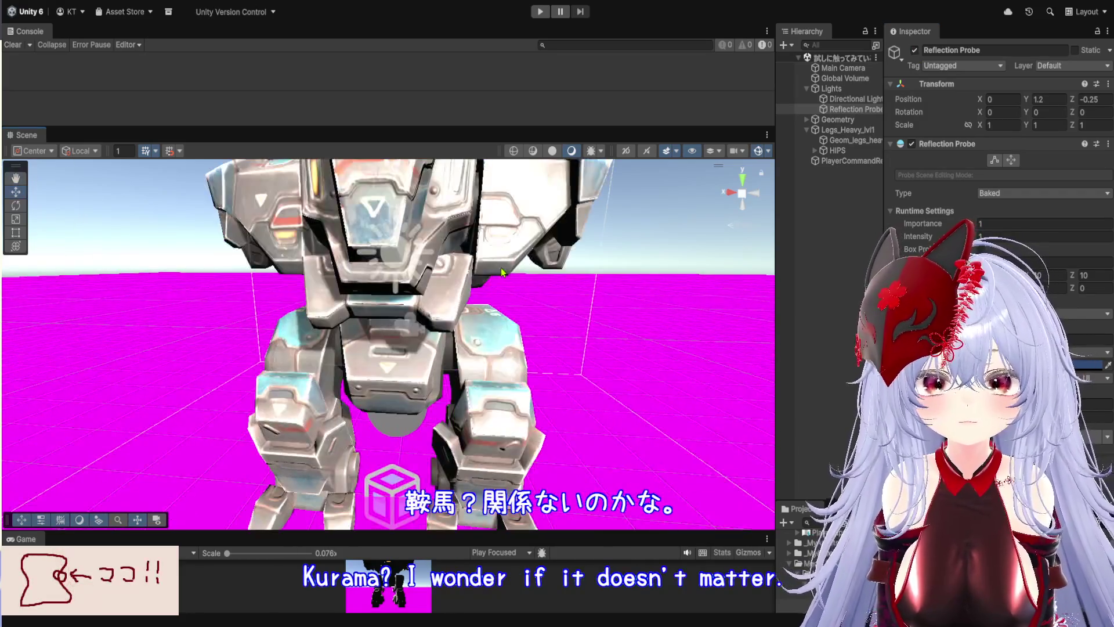
{"action": "scroll", "coordinate": [502, 284], "scroll_direction": "down", "scroll_amount": 5}
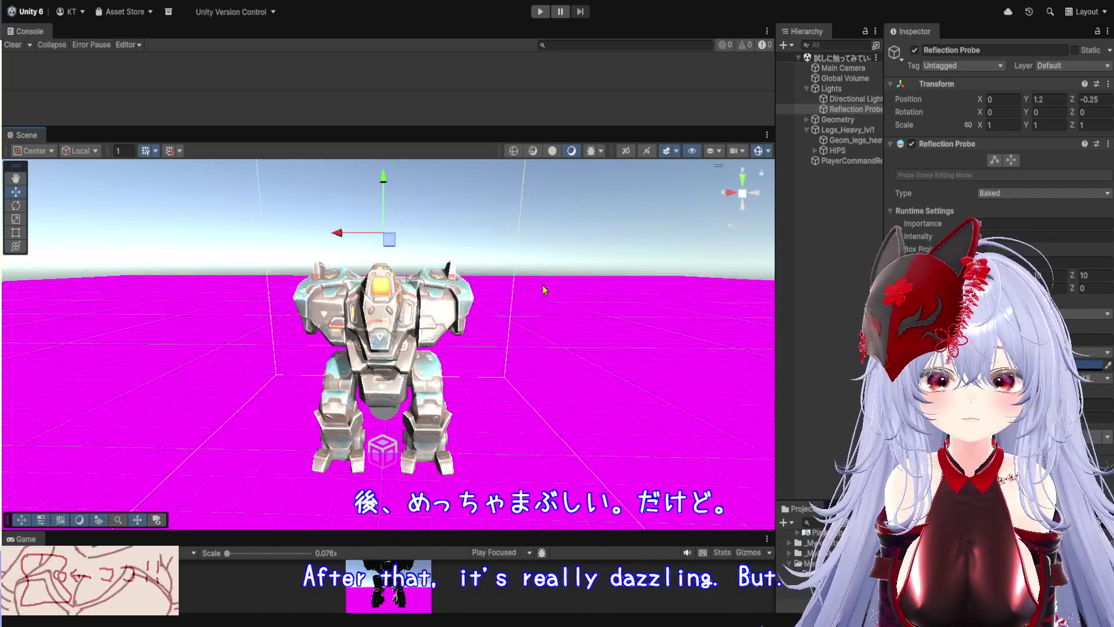
{"action": "left_click_drag", "start_coordinate": [473, 126], "coordinate": [473, 242]}
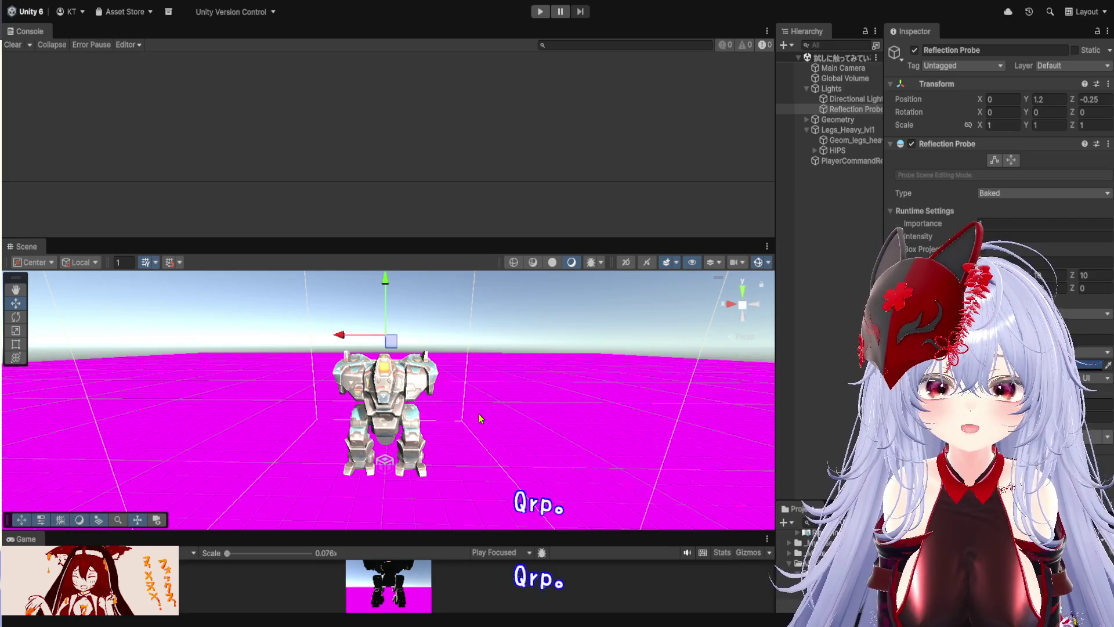
{"action": "left_click", "coordinate": [485, 403]}
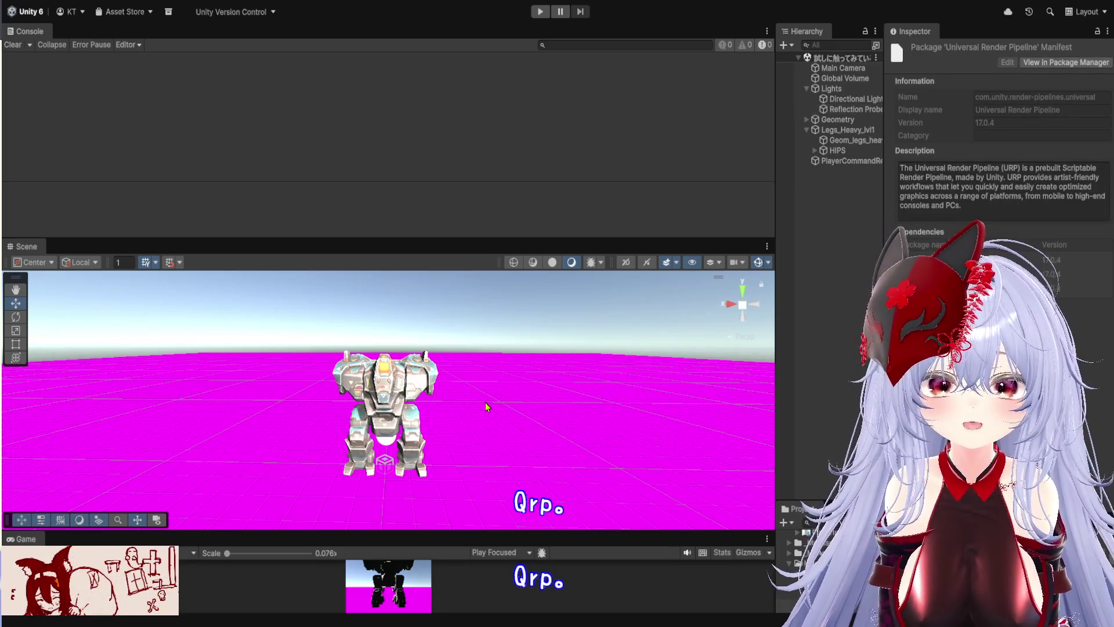
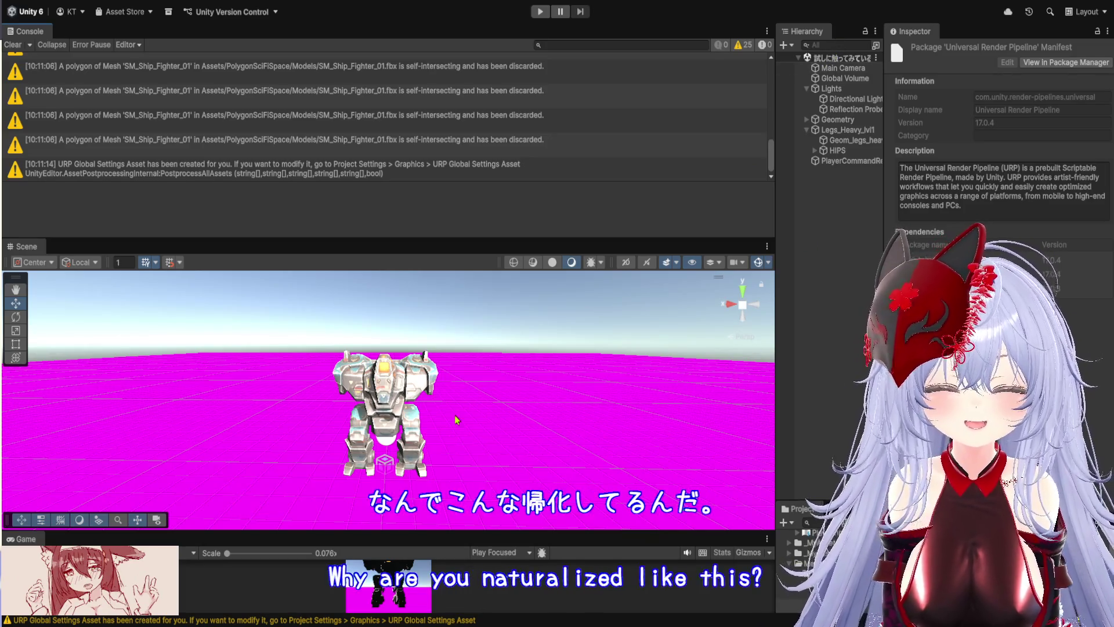
Widen the Hierarchy and Project panels, make Project taller, and enlarge the Scene view over the Console.
{"action": "scroll", "coordinate": [454, 416], "scroll_direction": "up", "scroll_amount": 3}
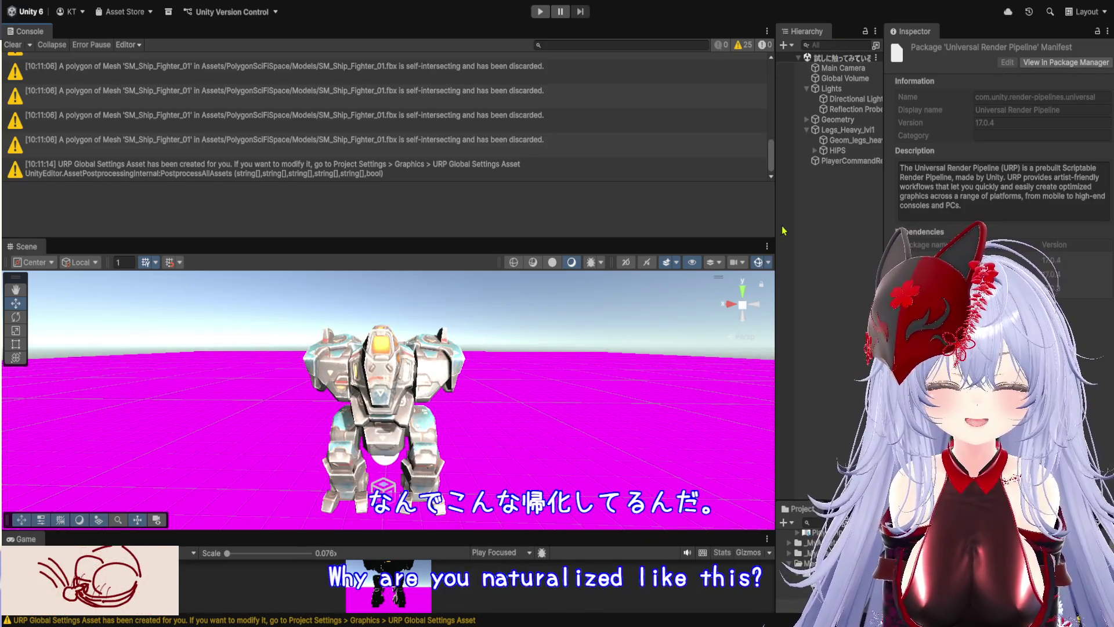
{"action": "left_click_drag", "start_coordinate": [777, 230], "coordinate": [685, 232]}
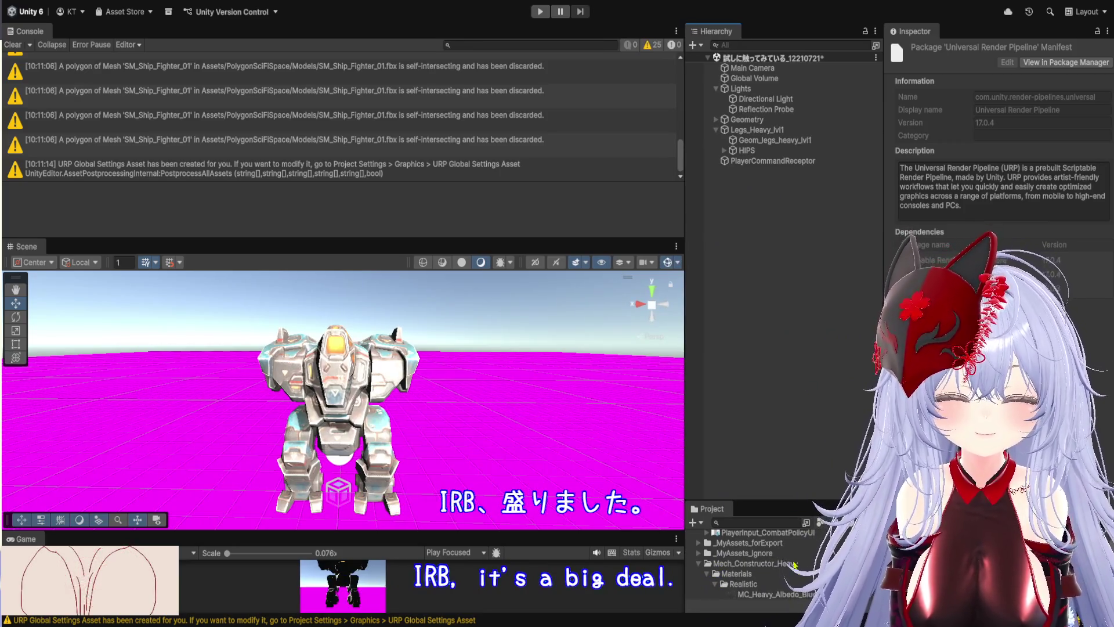
{"action": "left_click_drag", "start_coordinate": [792, 501], "coordinate": [789, 312]}
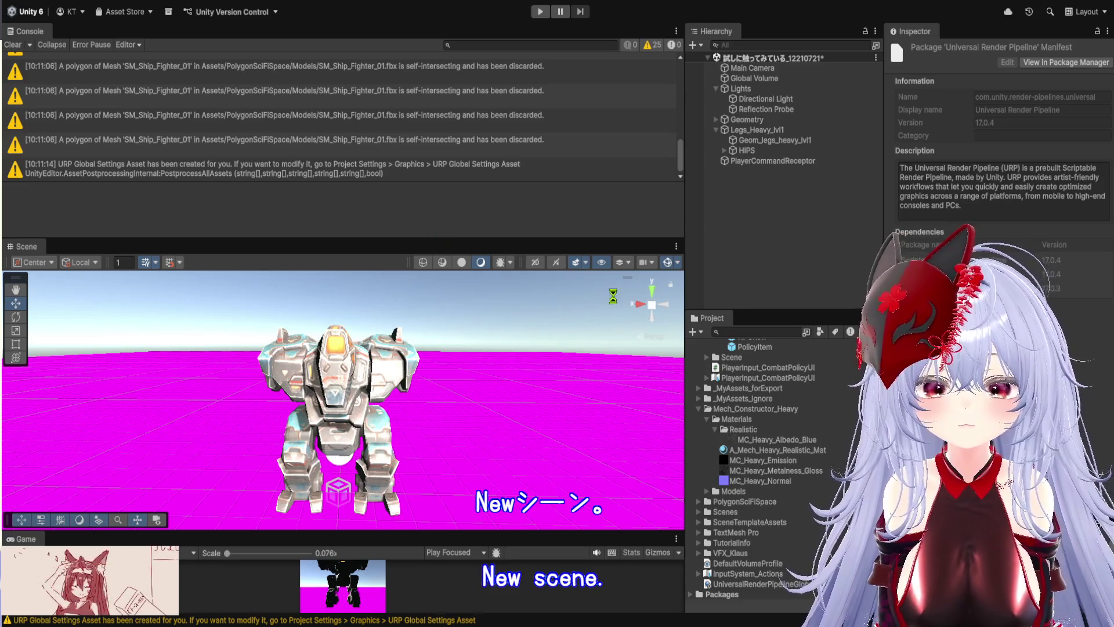
{"action": "left_click_drag", "start_coordinate": [543, 240], "coordinate": [562, 98]}
{"action": "scroll", "coordinate": [541, 435], "scroll_direction": "up", "scroll_amount": 2}
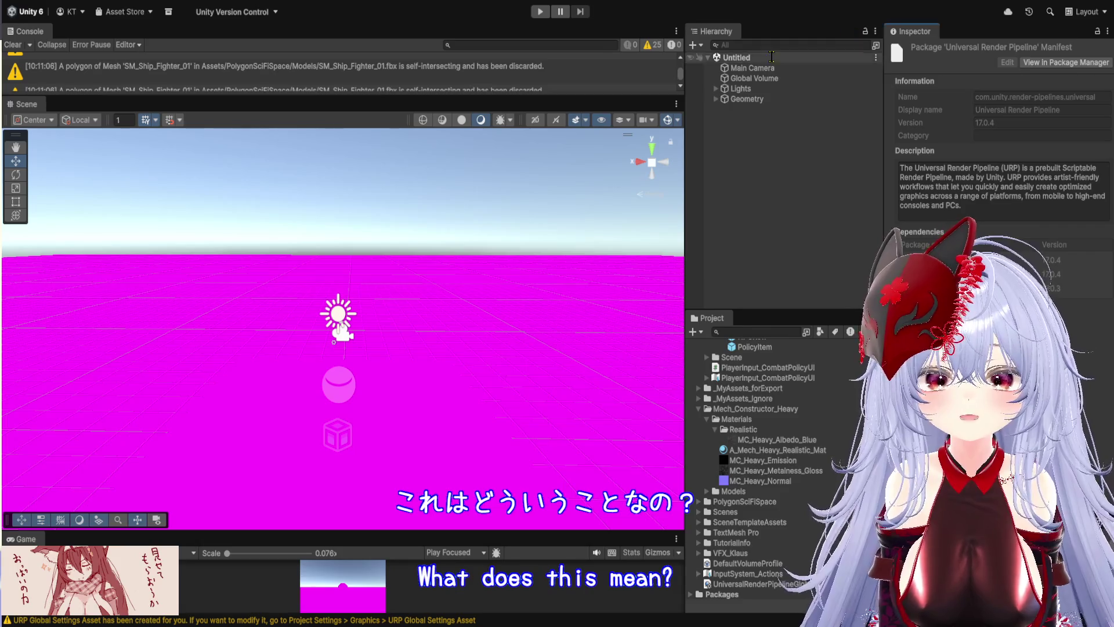
Enlarge the Console and read the full URP Global Settings Asset creation message.
{"action": "left_click_drag", "start_coordinate": [380, 95], "coordinate": [331, 524]}
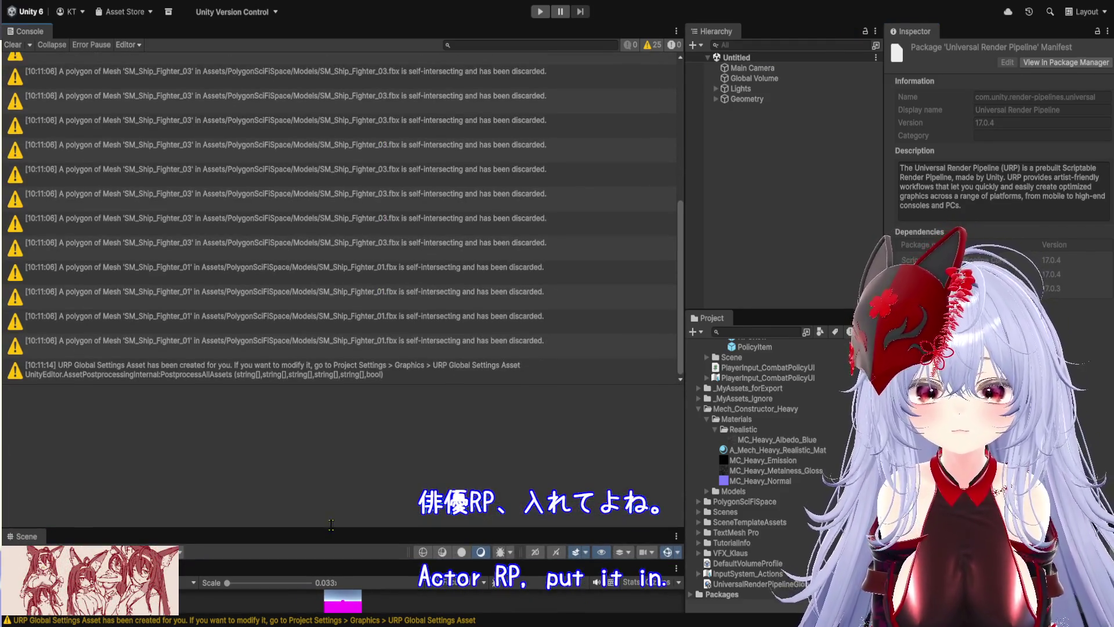
{"action": "left_click", "coordinate": [405, 378]}
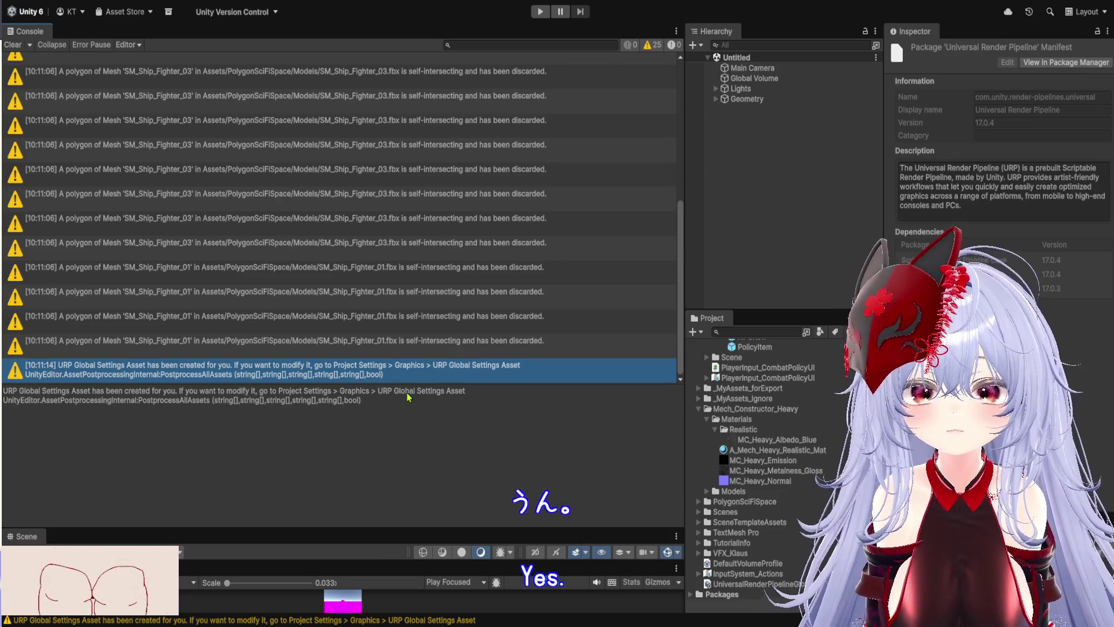
{"action": "scroll", "coordinate": [421, 264], "scroll_direction": "up", "scroll_amount": 5}
{"action": "scroll", "coordinate": [419, 264], "scroll_direction": "down", "scroll_amount": 5}
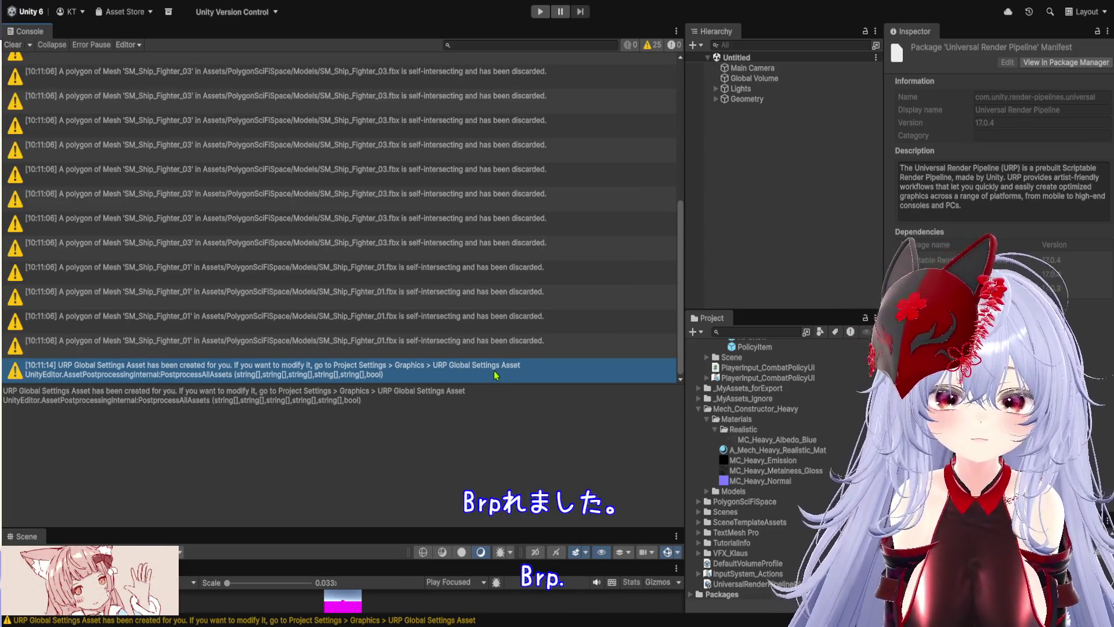
{"action": "scroll", "coordinate": [808, 479], "scroll_direction": "up", "scroll_amount": 10}
{"action": "scroll", "coordinate": [808, 479], "scroll_direction": "up", "scroll_amount": 15}
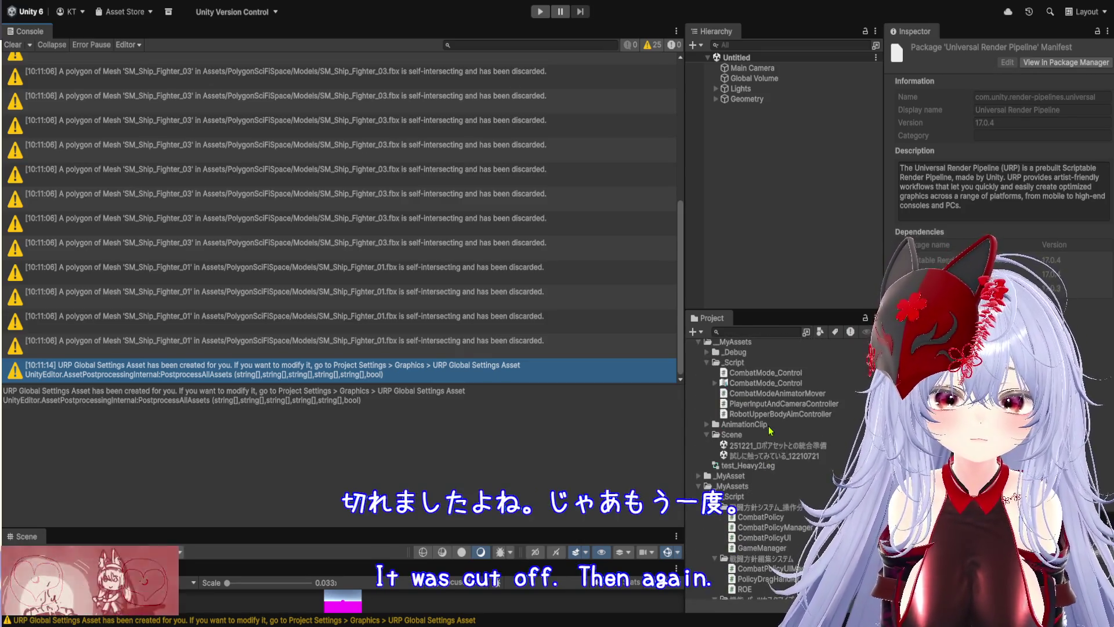
Reopen the 試しに触ってみている_12210721 scene, enlarge the Scene view, and select Legs_Heavy_lvl1.
{"action": "double_click", "coordinate": [788, 457]}
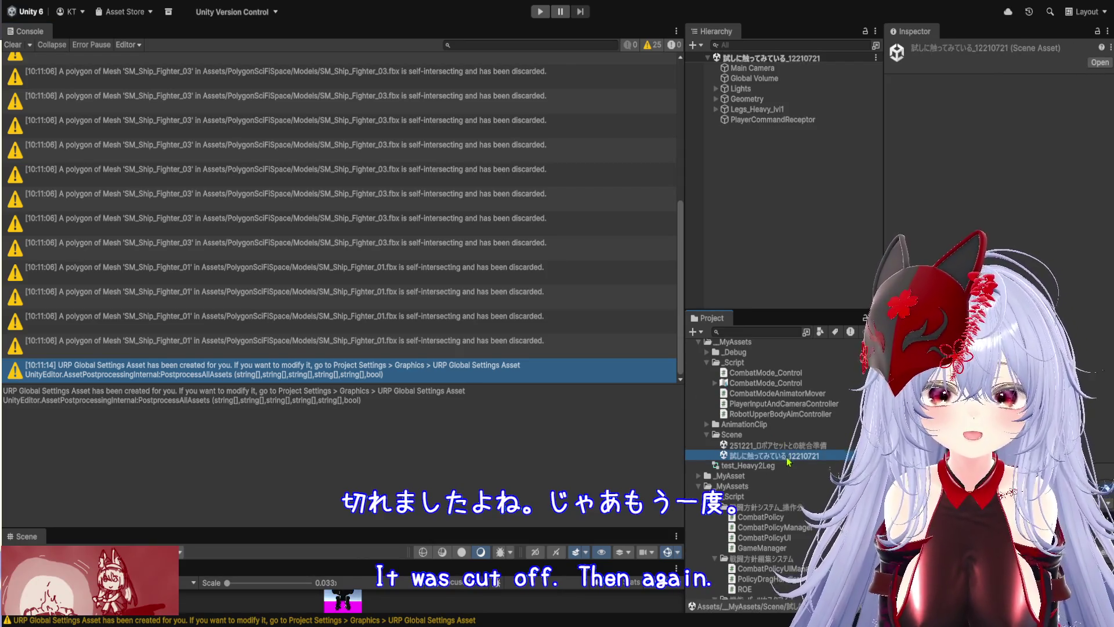
{"action": "left_click_drag", "start_coordinate": [527, 530], "coordinate": [527, 89]}
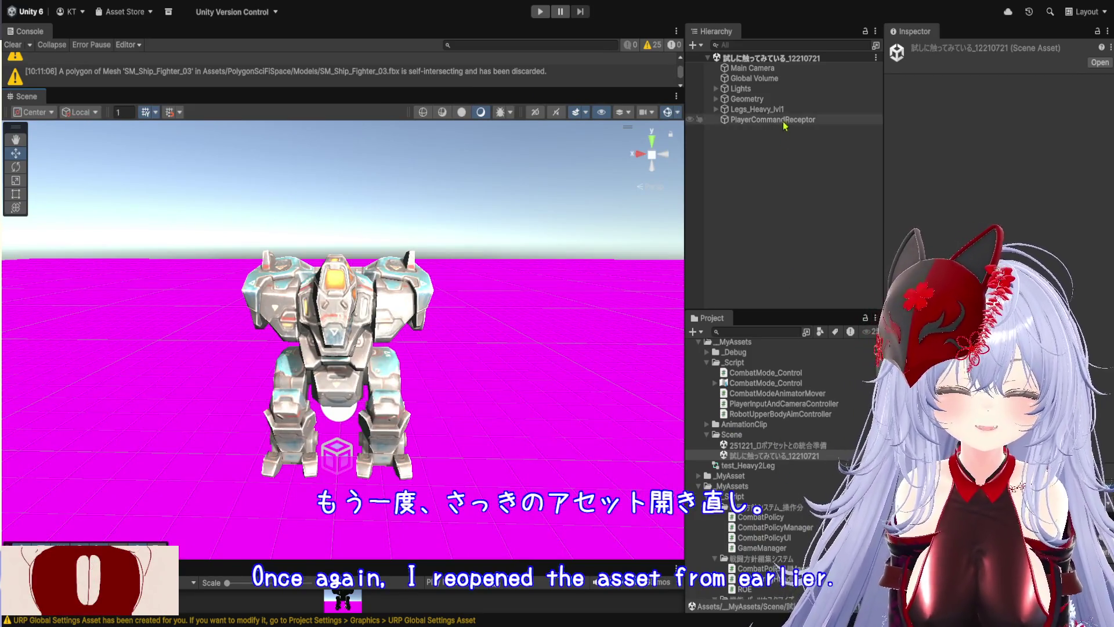
{"action": "left_click", "coordinate": [775, 110]}
{"action": "scroll", "coordinate": [998, 131], "scroll_direction": "down", "scroll_amount": 3}
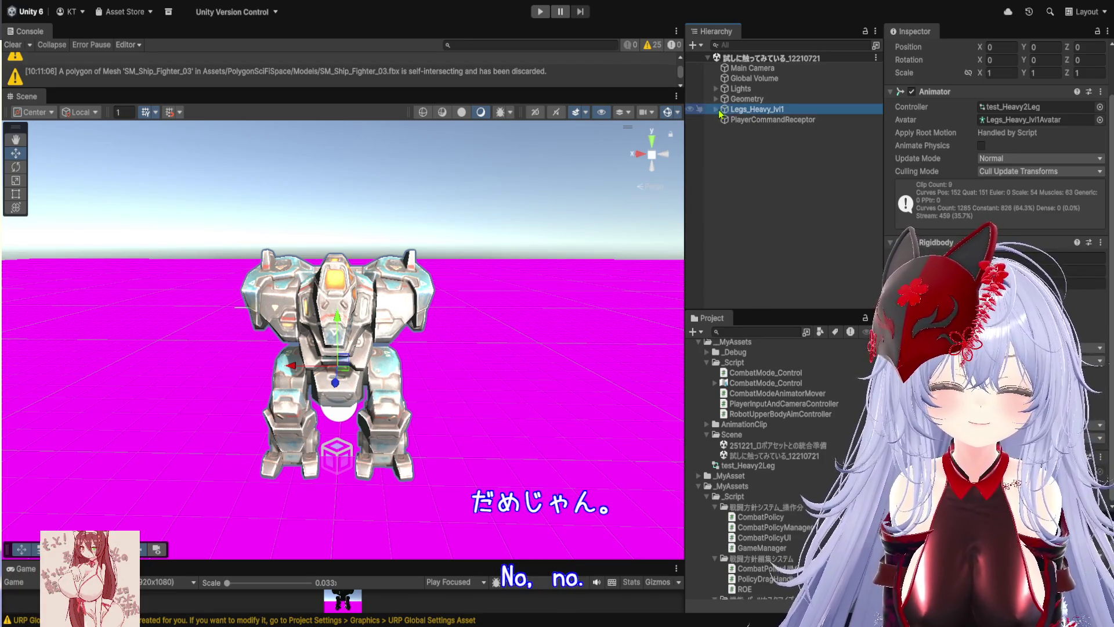
Inspect Legs_Heavy_lvl1's children HIPS and Geom_legs_heavy_lvl1, then select the Geometry group.
{"action": "left_click", "coordinate": [716, 110]}
{"action": "left_click", "coordinate": [747, 129]}
{"action": "left_click", "coordinate": [767, 120]}
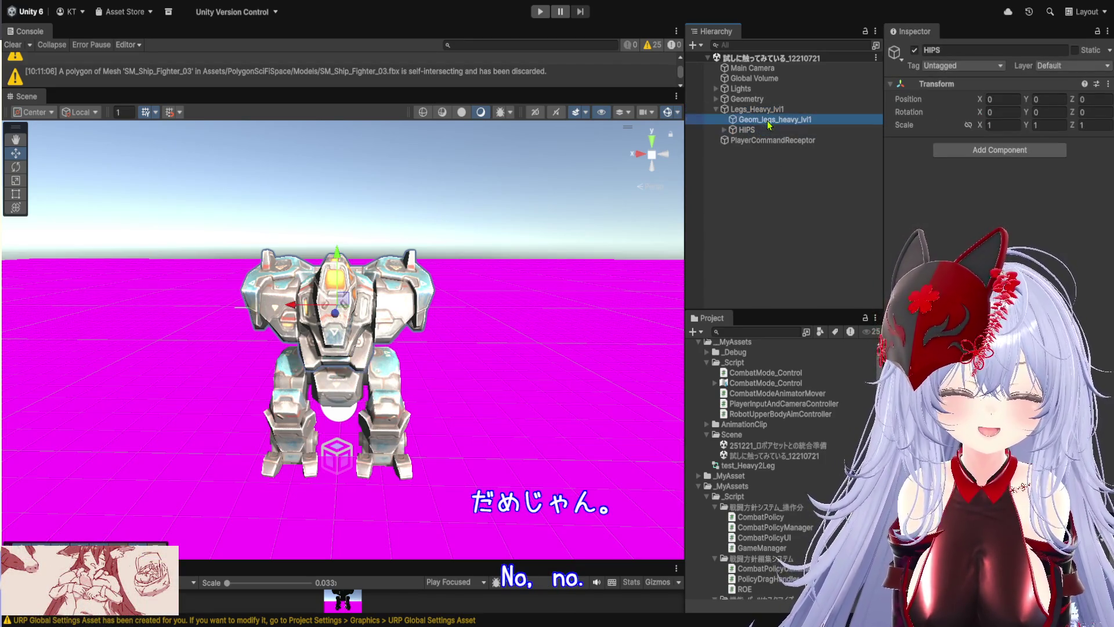
{"action": "scroll", "coordinate": [999, 131], "scroll_direction": "down", "scroll_amount": 3}
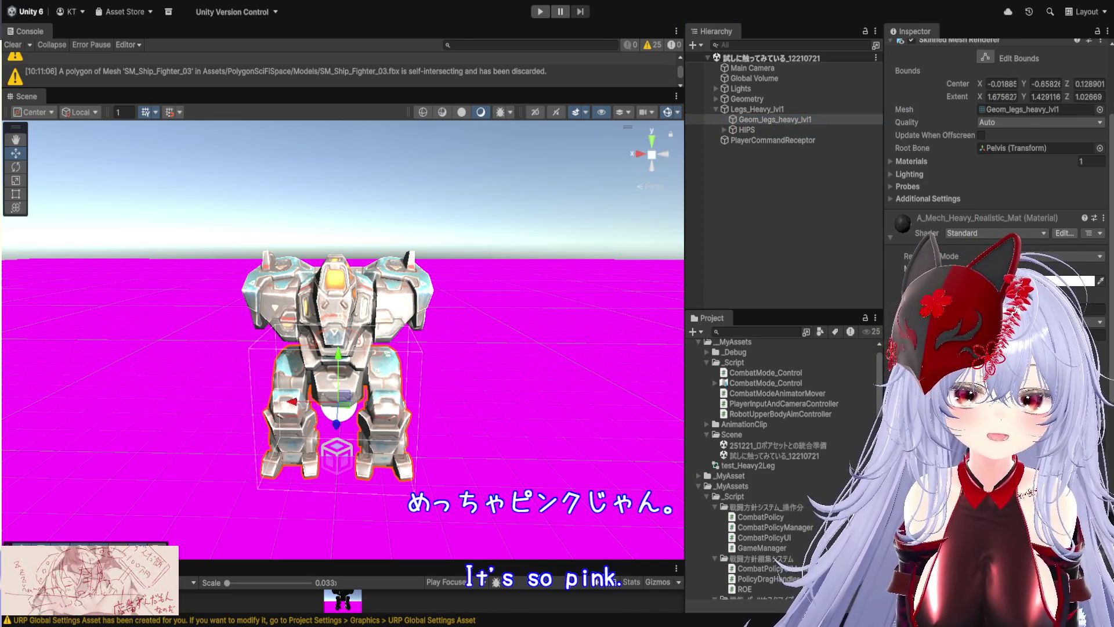
{"action": "scroll", "coordinate": [998, 131], "scroll_direction": "up", "scroll_amount": 3}
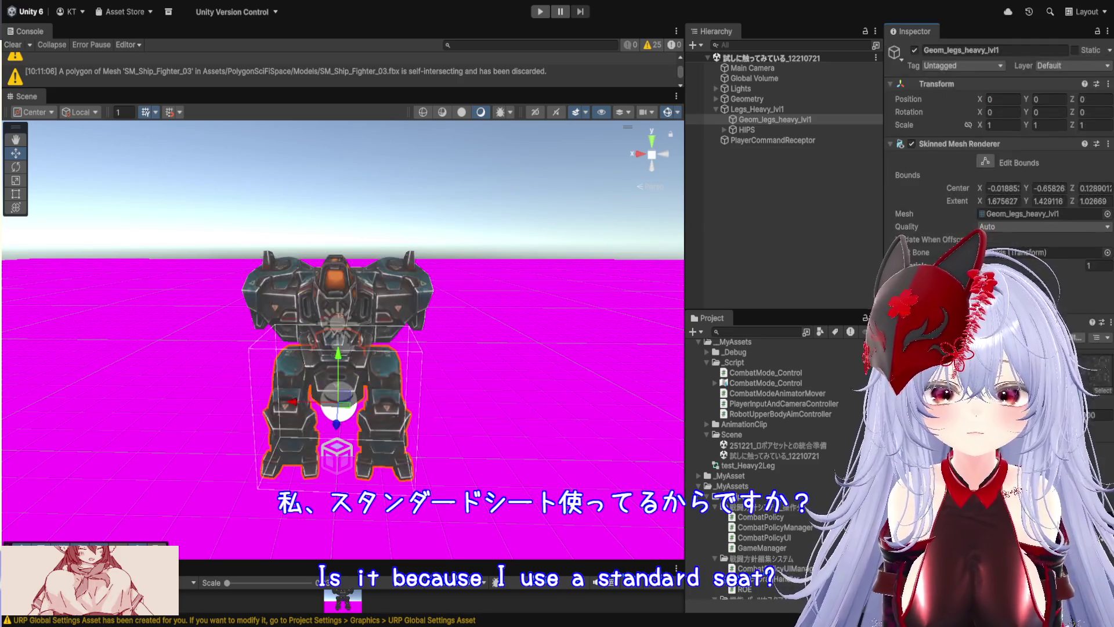
{"action": "scroll", "coordinate": [472, 312], "scroll_direction": "up", "scroll_amount": 5}
{"action": "scroll", "coordinate": [472, 312], "scroll_direction": "down", "scroll_amount": 3}
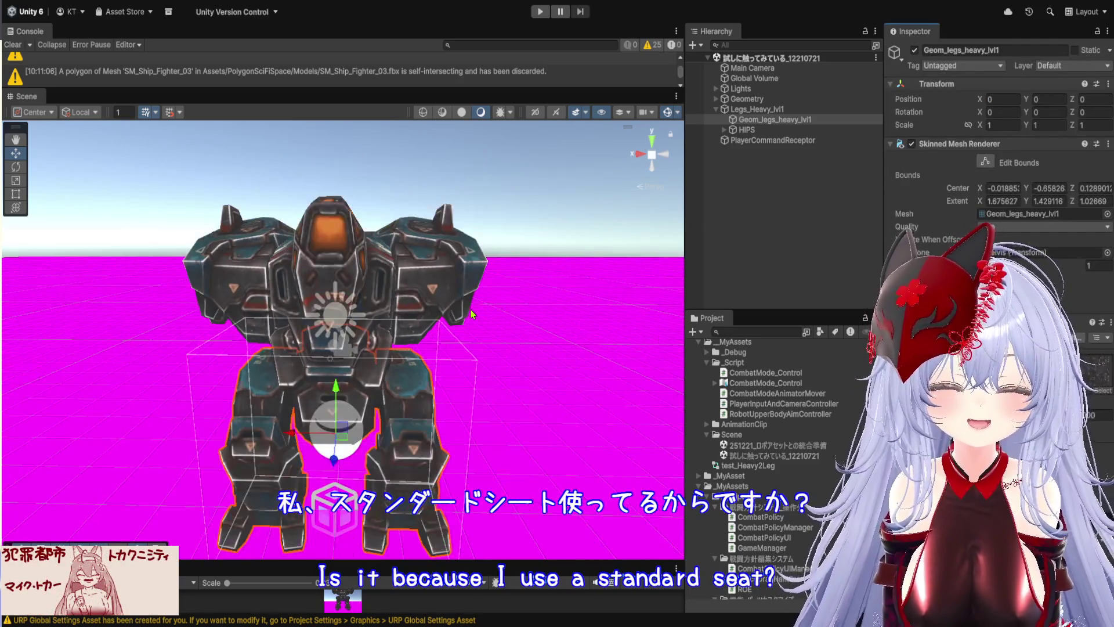
{"action": "left_click", "coordinate": [726, 99]}
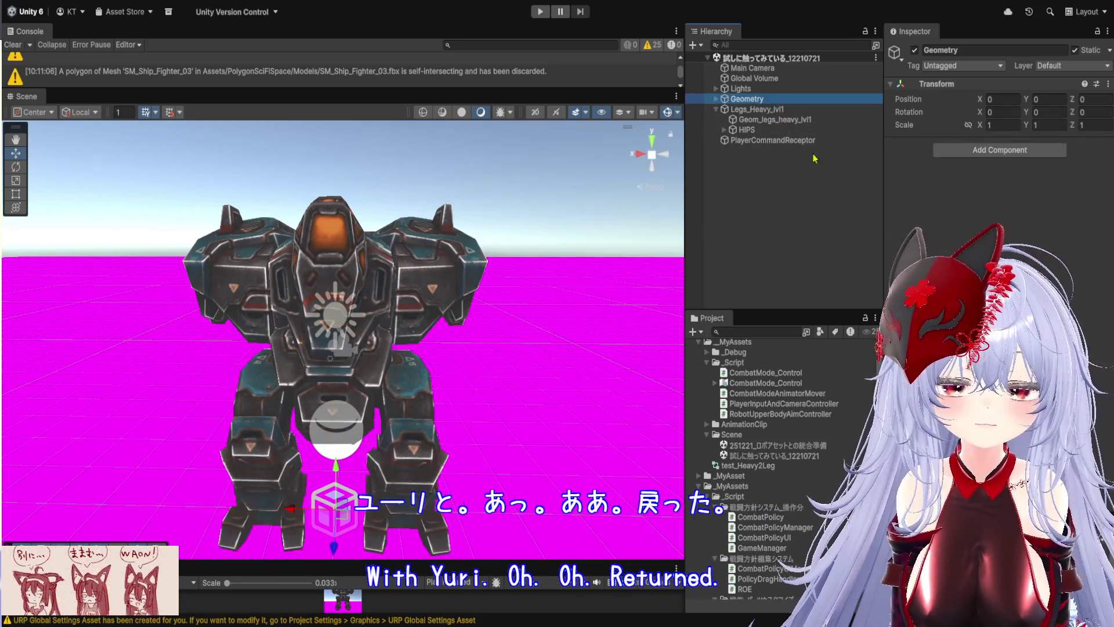
Select Ground under Geometry and confirm its Mesh Renderer Element 0 material is Missing.
{"action": "left_click", "coordinate": [715, 100]}
{"action": "left_click", "coordinate": [750, 109]}
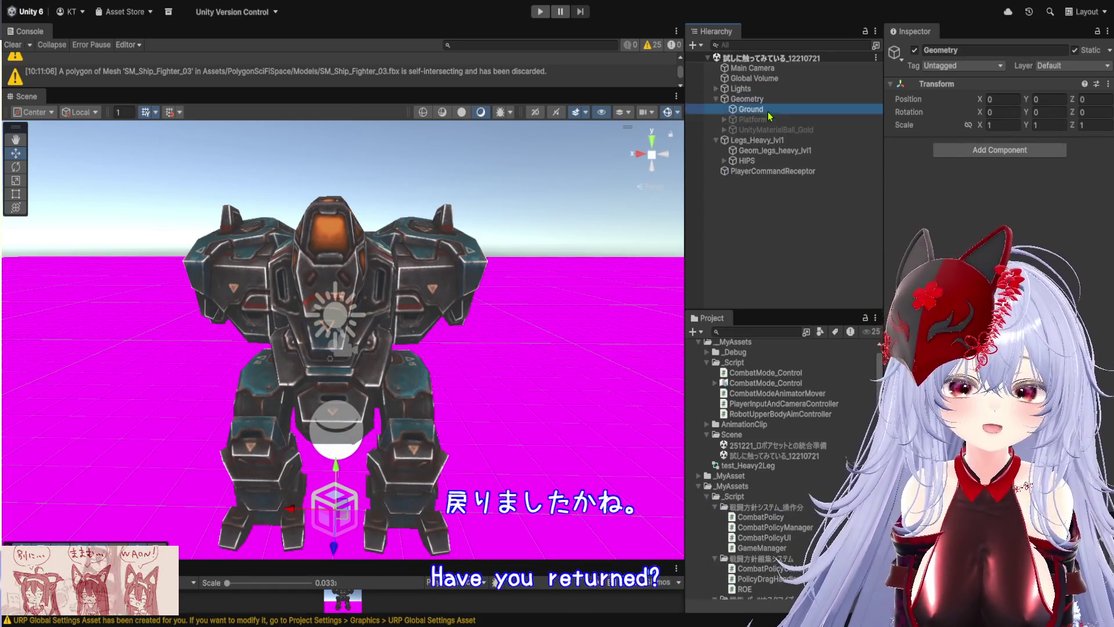
{"action": "left_click", "coordinate": [959, 160]}
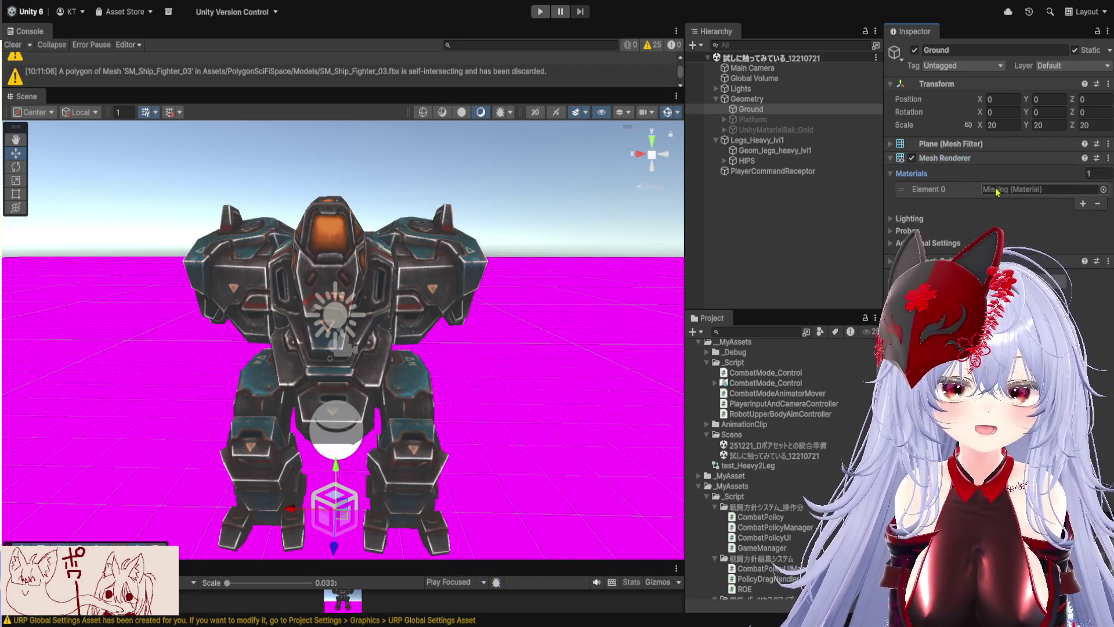
{"action": "left_click", "coordinate": [1017, 195]}
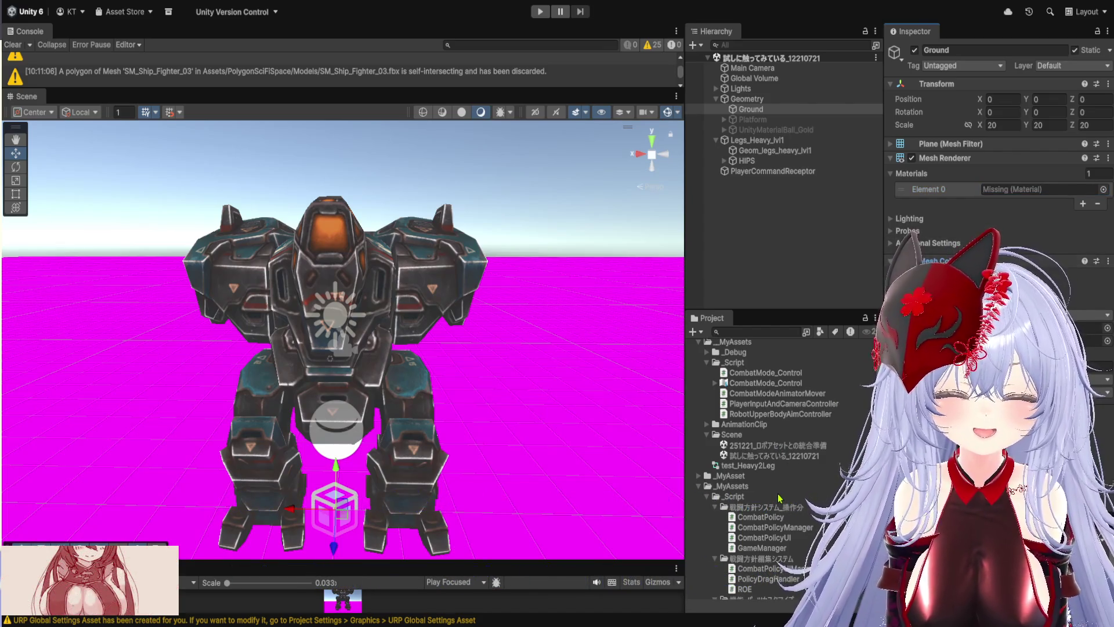
{"action": "scroll", "coordinate": [779, 498], "scroll_direction": "up", "scroll_amount": 2}
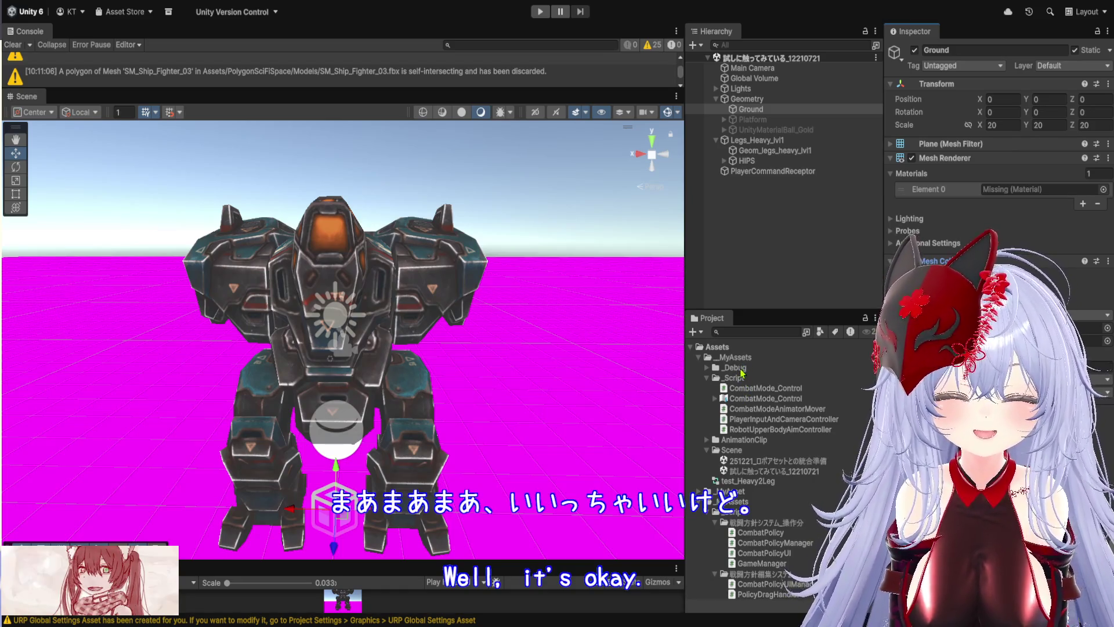
{"action": "left_click", "coordinate": [743, 367]}
Create a muted pinkish-grey Unlit/Color New Material in _Debug and apply it to Ground.
{"action": "double_click", "coordinate": [730, 369]}
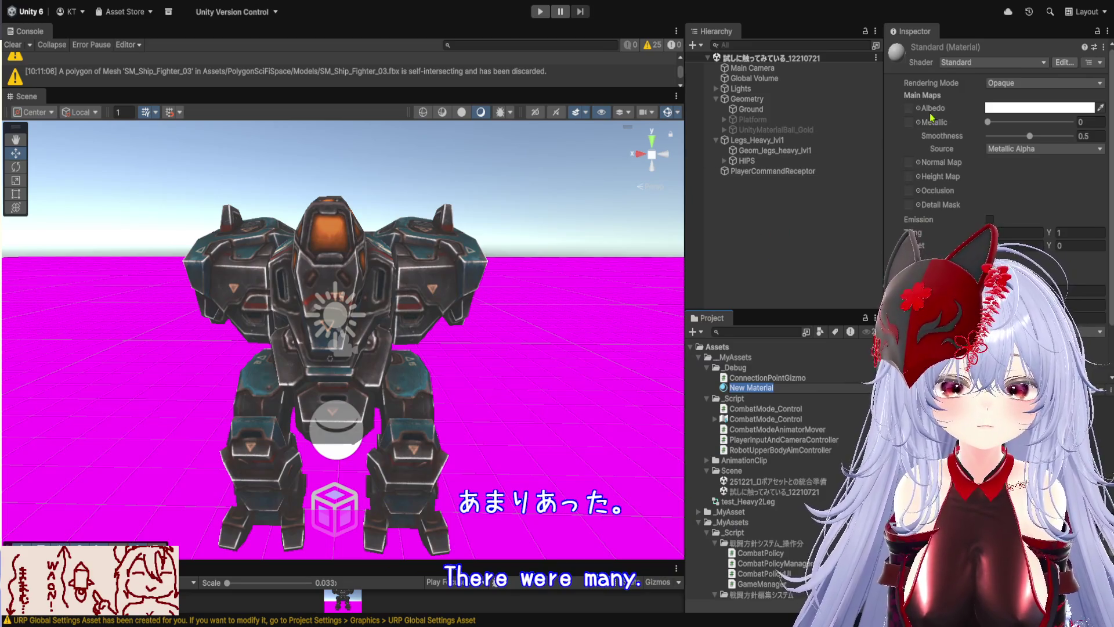
{"action": "key", "text": "Return"}
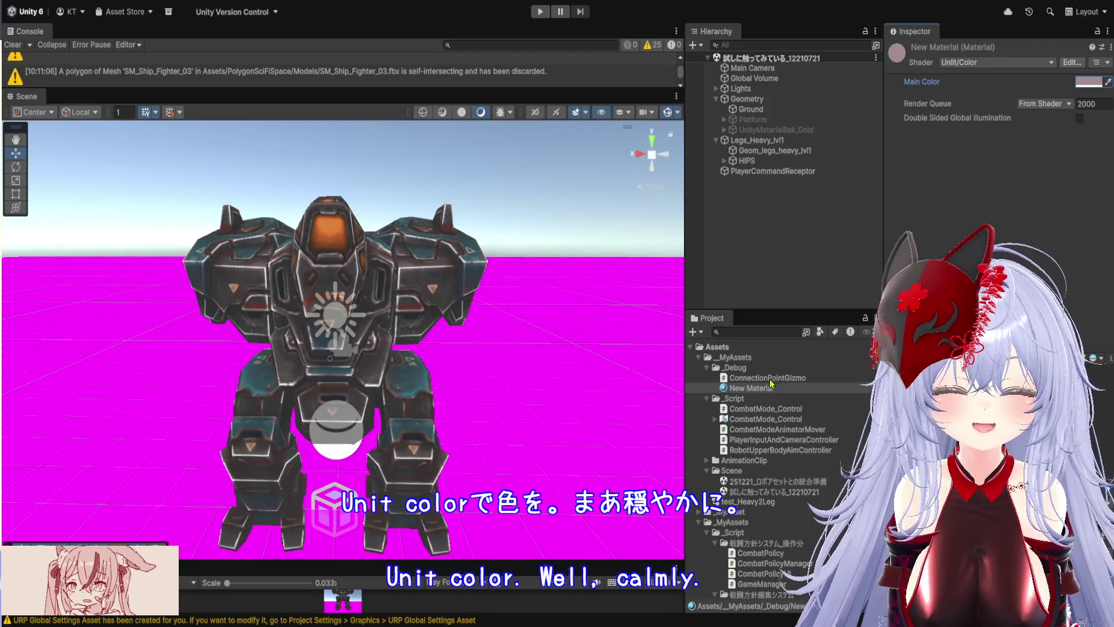
{"action": "left_click", "coordinate": [755, 387]}
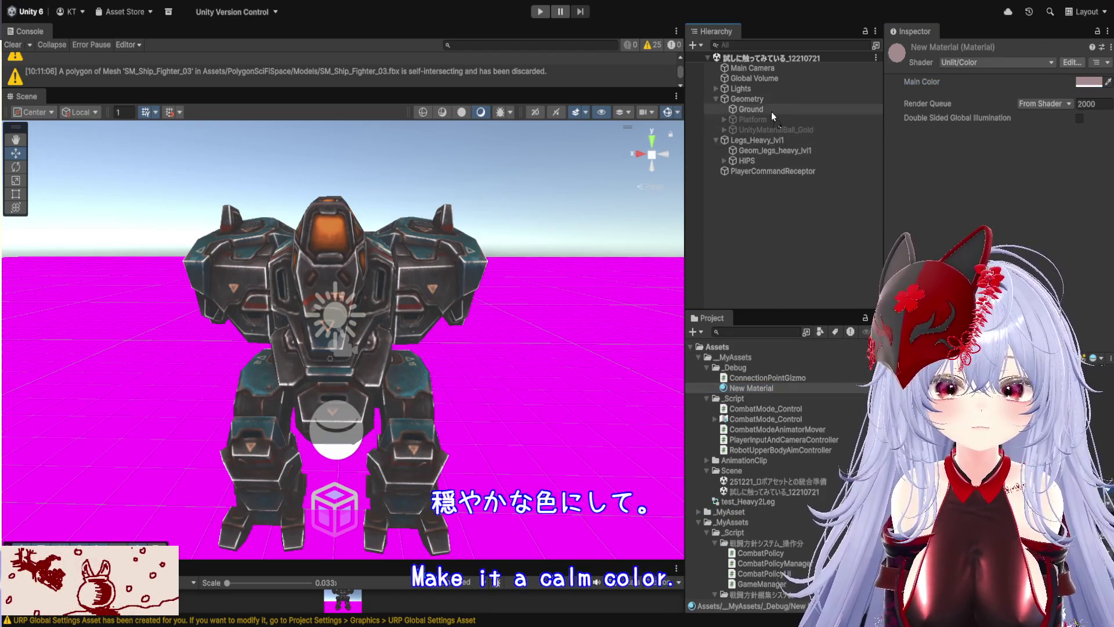
{"action": "left_click_drag", "start_coordinate": [773, 114], "coordinate": [773, 111]}
{"action": "scroll", "coordinate": [544, 299], "scroll_direction": "down", "scroll_amount": 3}
{"action": "scroll", "coordinate": [545, 301], "scroll_direction": "up", "scroll_amount": 2}
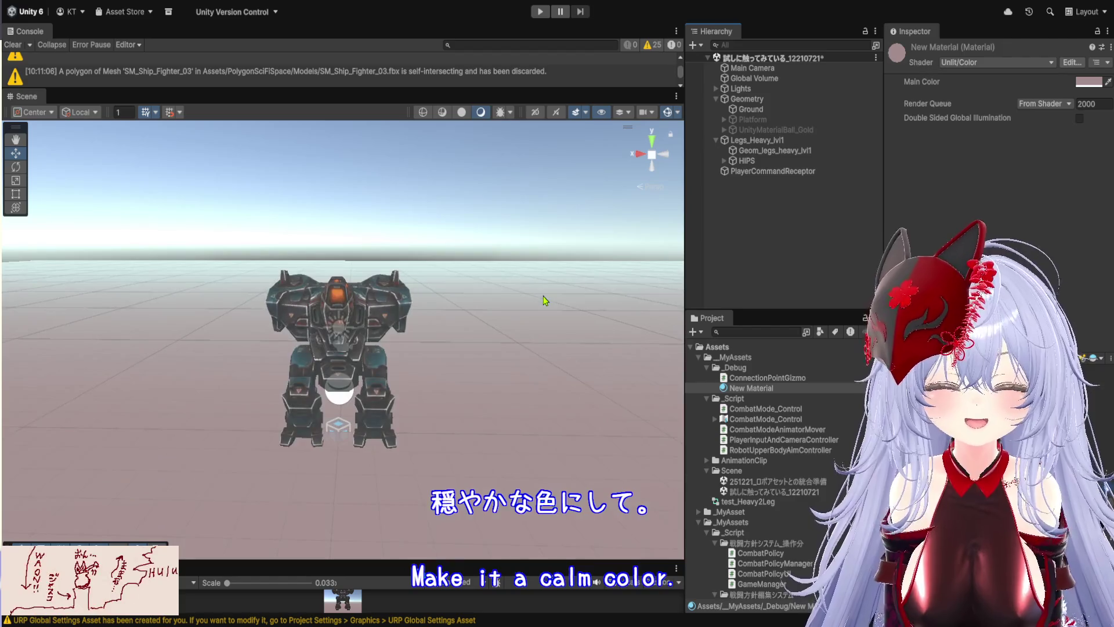
{"action": "scroll", "coordinate": [543, 301], "scroll_direction": "down", "scroll_amount": 1}
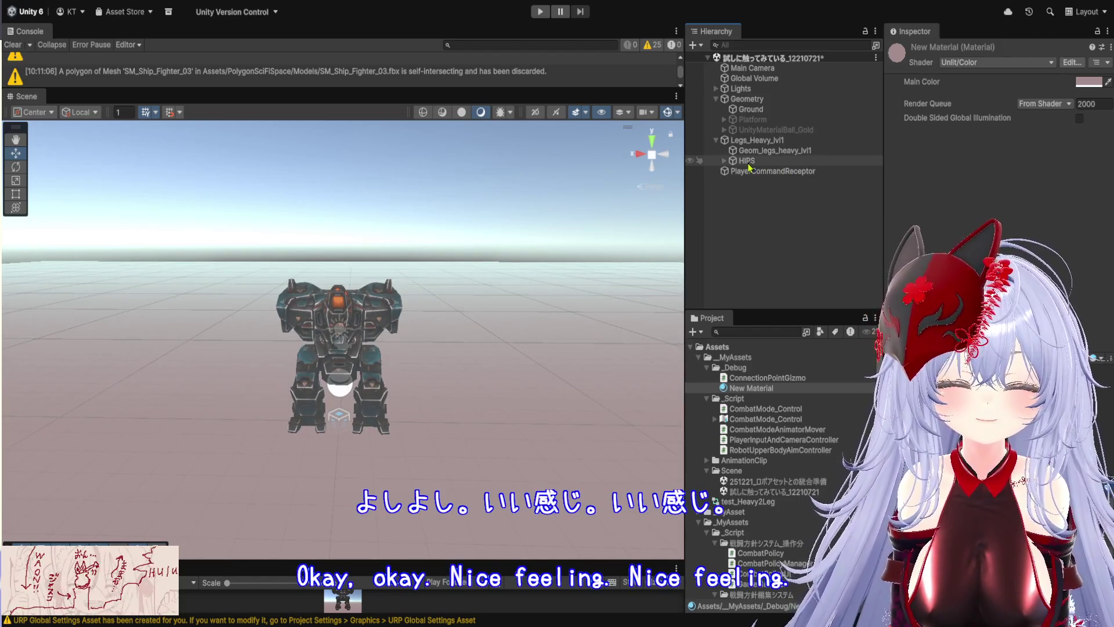
{"action": "left_click", "coordinate": [742, 142]}
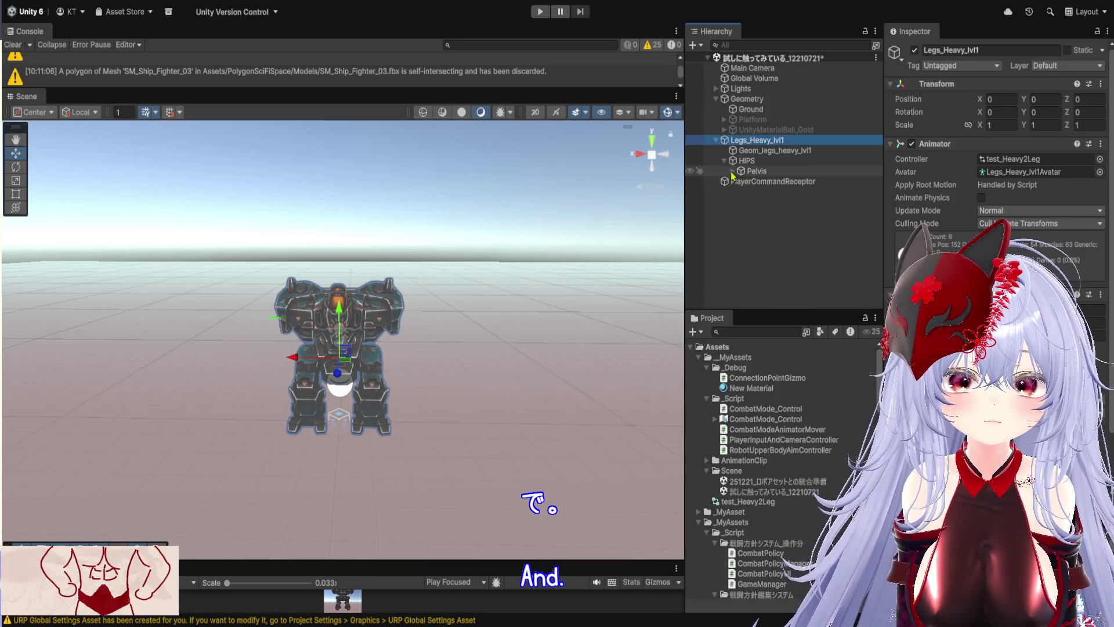
Create a Prefab folder in _MyAssets and save Legs_Heavy_lvl1 into it as a prefab.
{"action": "left_click", "coordinate": [733, 171]}
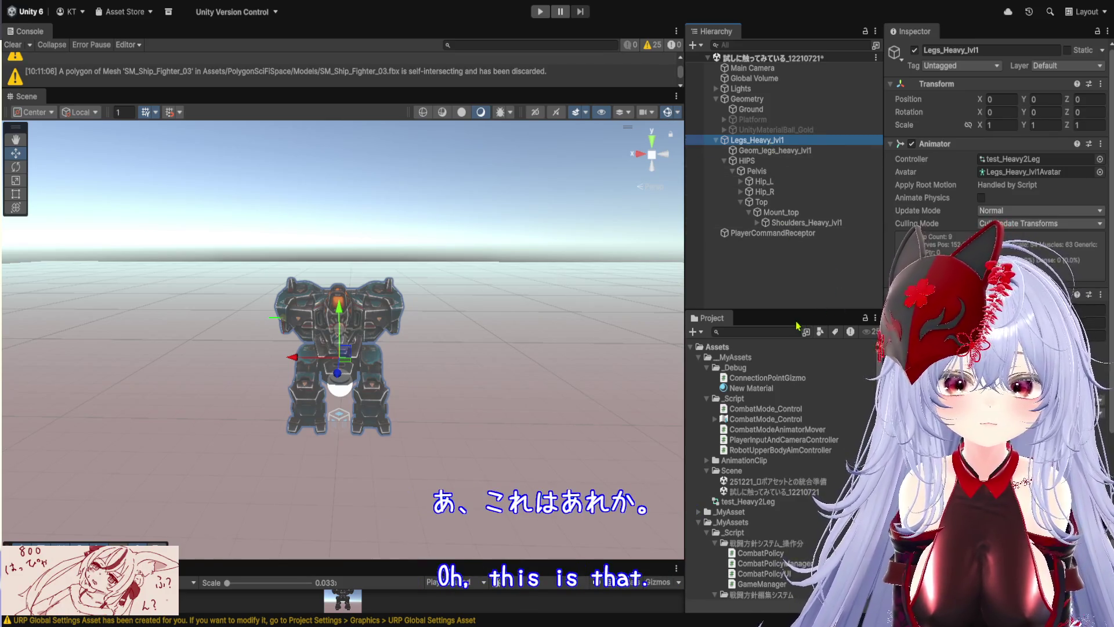
{"action": "left_click_drag", "start_coordinate": [797, 312], "coordinate": [764, 228]}
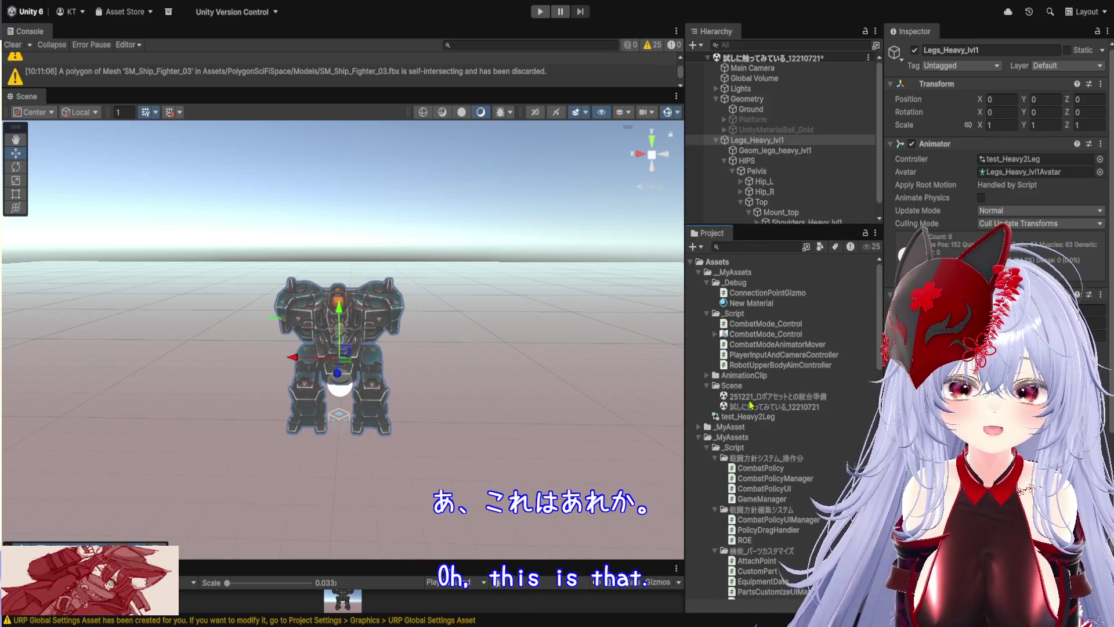
{"action": "left_click", "coordinate": [741, 276]}
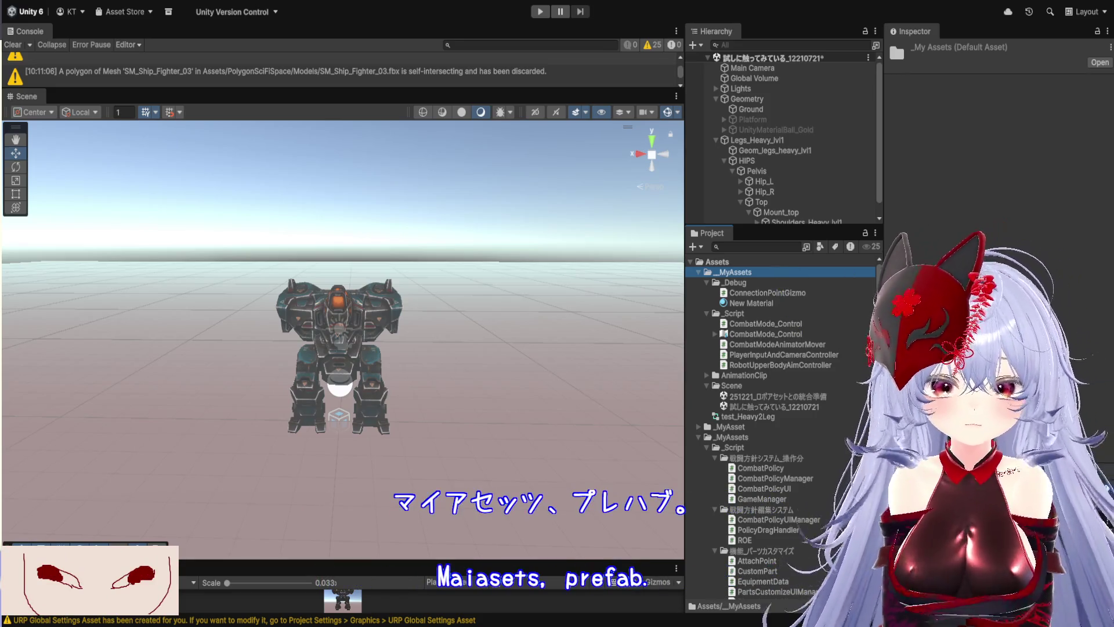
{"action": "key", "text": "ctrl+shift+n"}
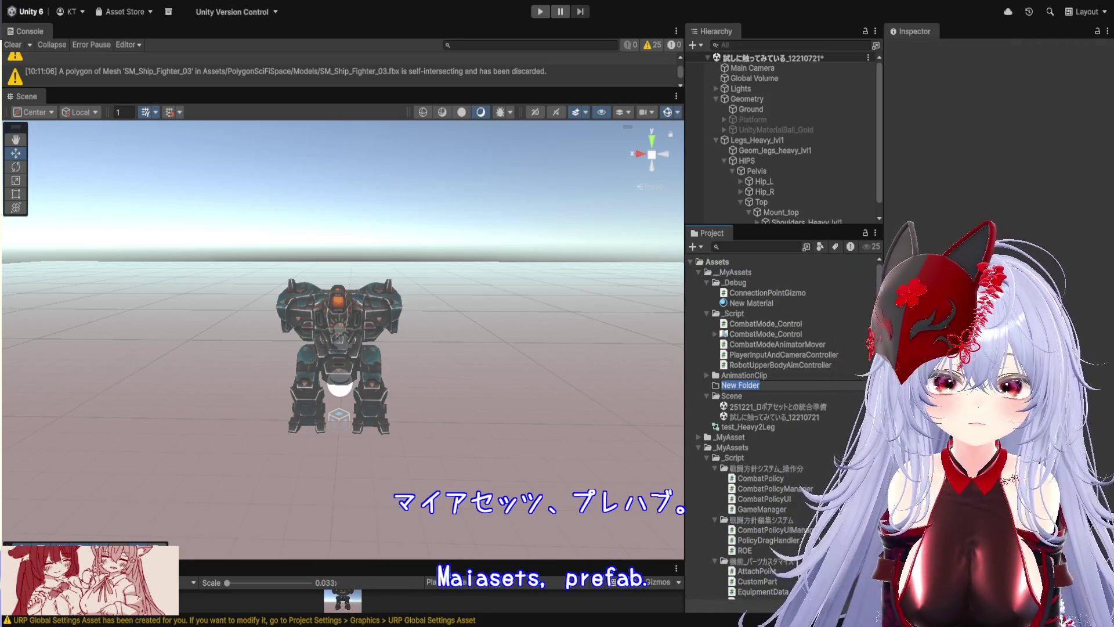
{"action": "type", "text": "Prefab"}
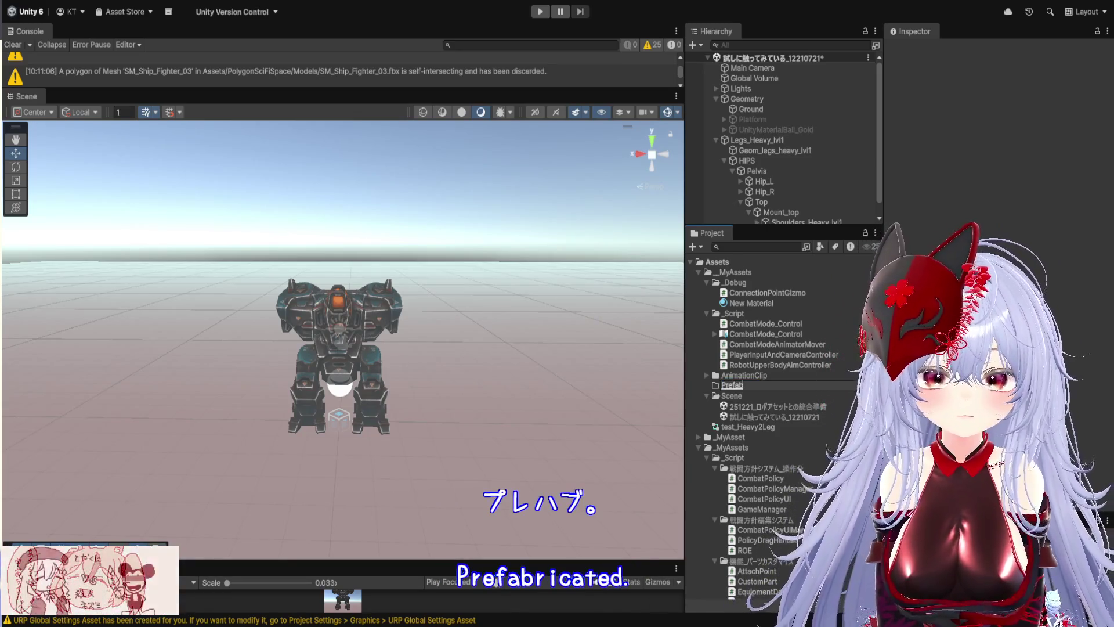
{"action": "key", "text": "Return"}
{"action": "left_click_drag", "start_coordinate": [754, 140], "coordinate": [761, 385]}
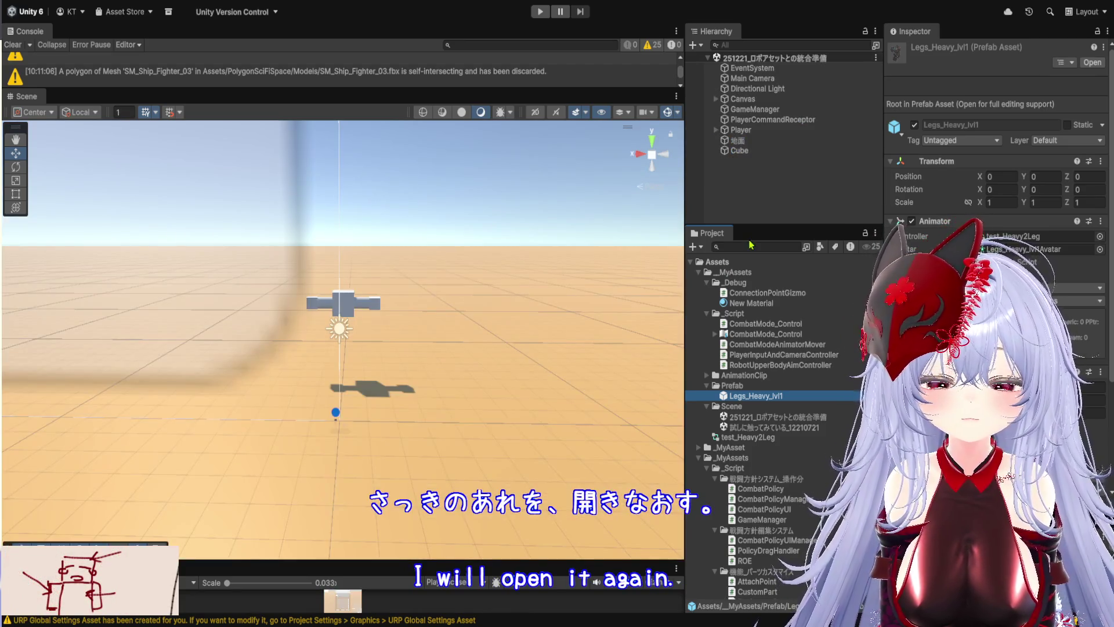
Place the Legs_Heavy_lvl1 prefab in the scene and frame it beside the wall.
{"action": "mouse_move", "coordinate": [751, 226]}
{"action": "left_mouse_down"}
{"action": "mouse_move", "coordinate": [751, 259]}
{"action": "mouse_move", "coordinate": [779, 232]}
{"action": "left_mouse_up"}
{"action": "mouse_move", "coordinate": [441, 287]}
{"action": "left_mouse_down"}
{"action": "mouse_move", "coordinate": [278, 337]}
{"action": "mouse_move", "coordinate": [99, 298]}
{"action": "left_mouse_up"}
{"action": "key", "text": "f"}
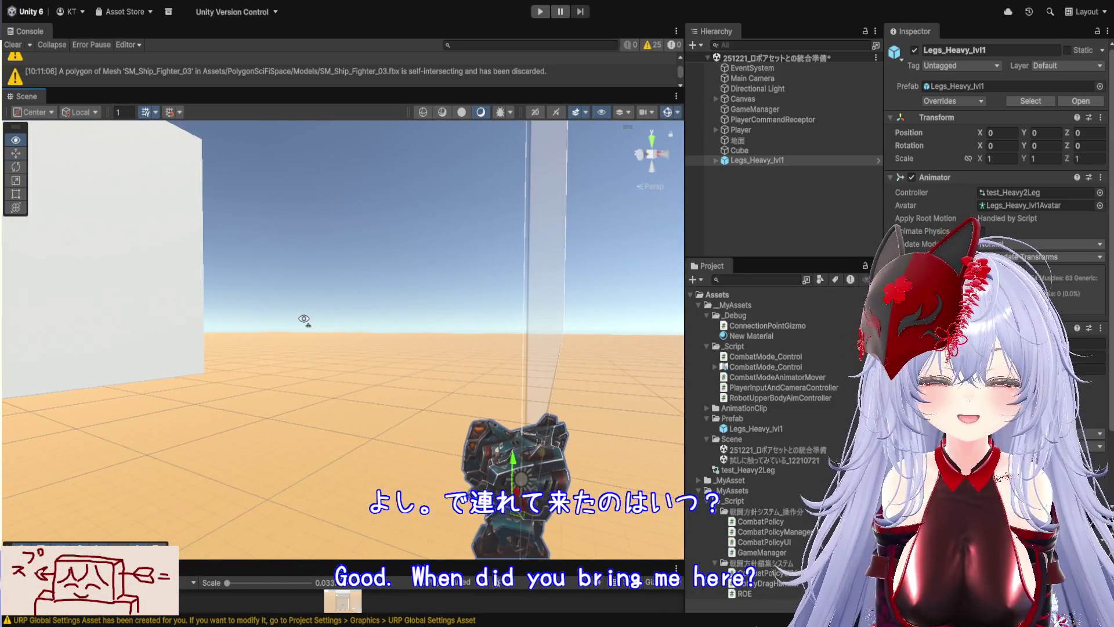
{"action": "mouse_move", "coordinate": [353, 332]}
{"action": "left_mouse_down"}
{"action": "mouse_move", "coordinate": [267, 318]}
{"action": "mouse_move", "coordinate": [707, 206]}
{"action": "left_mouse_up"}
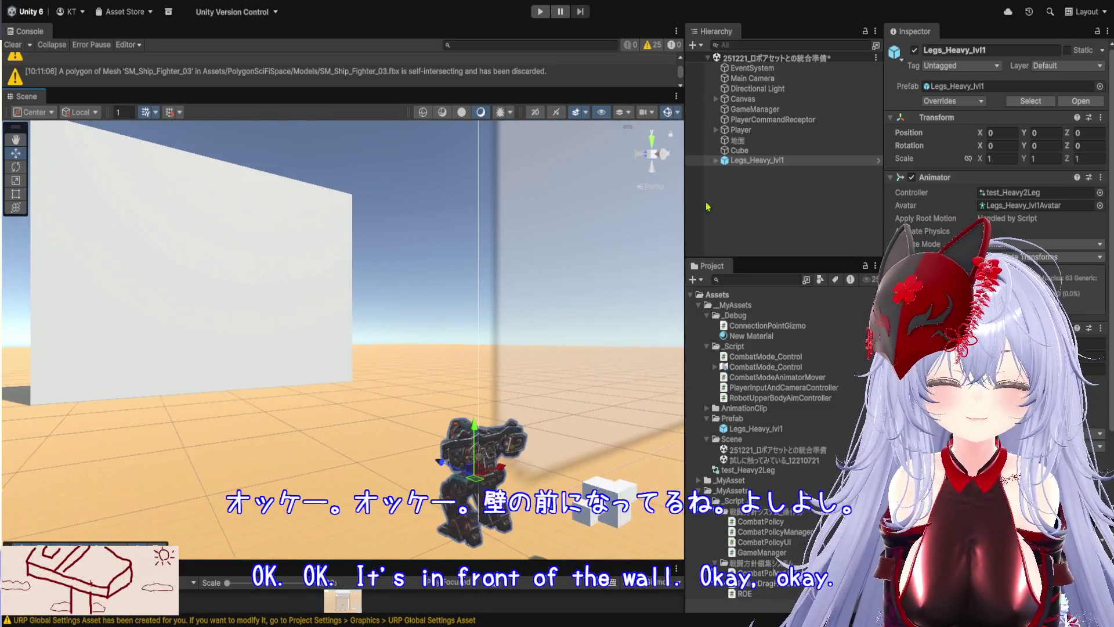
Unpack the robot completely and expand its hierarchy down to Mount_Weapon_L on Shoulders_Heavy_lvl1.
{"action": "left_click", "coordinate": [719, 162]}
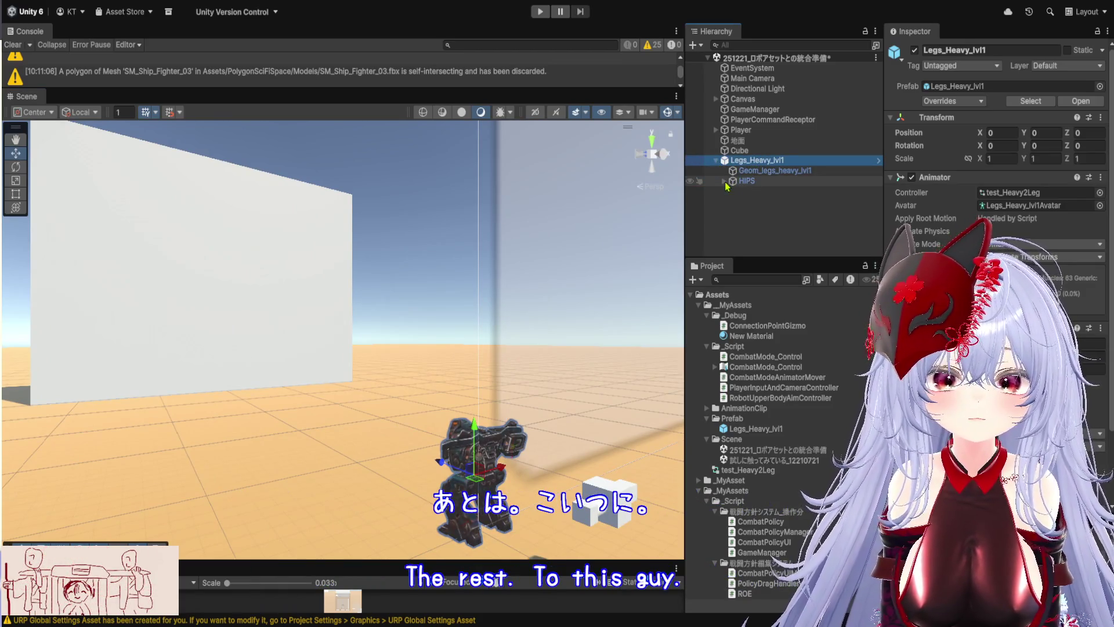
{"action": "left_click", "coordinate": [733, 192]}
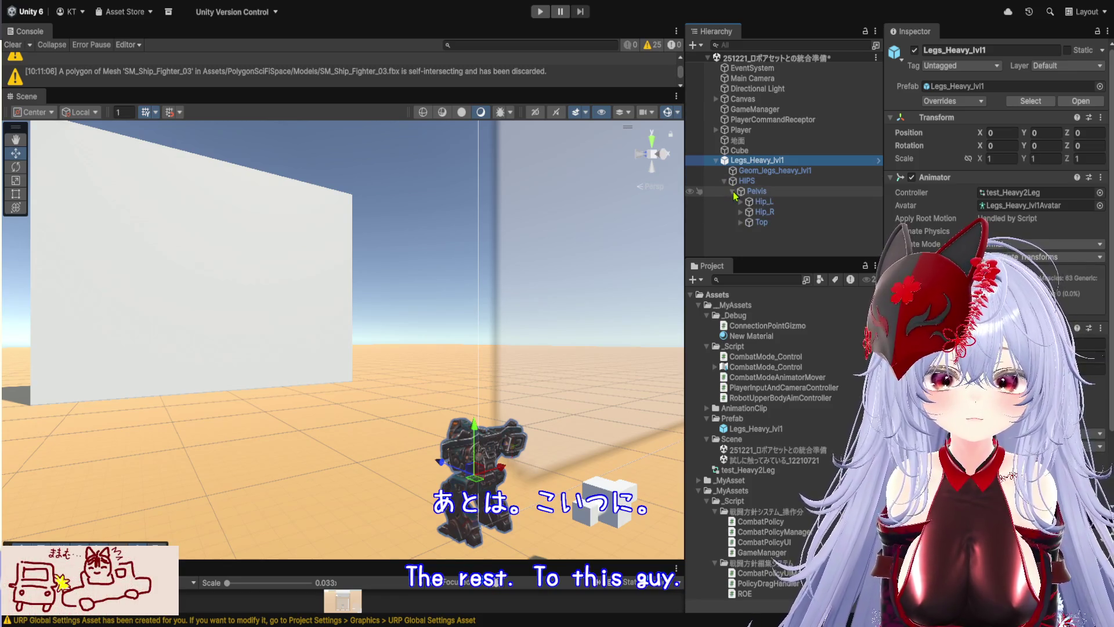
{"action": "left_click", "coordinate": [741, 223]}
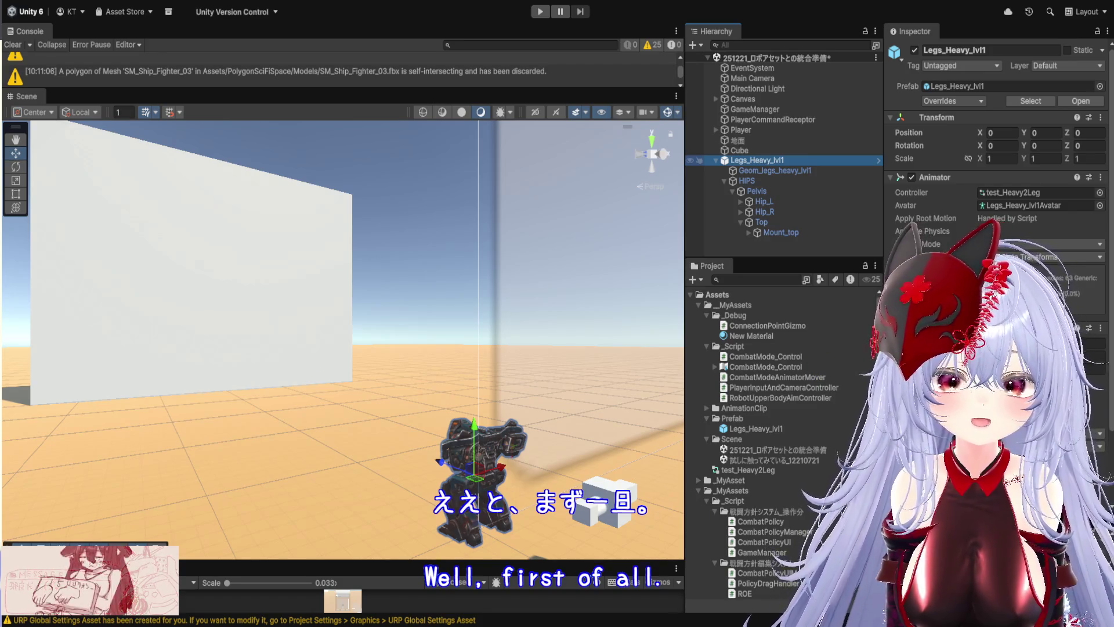
{"action": "left_click", "coordinate": [745, 233]}
{"action": "left_click", "coordinate": [748, 234]}
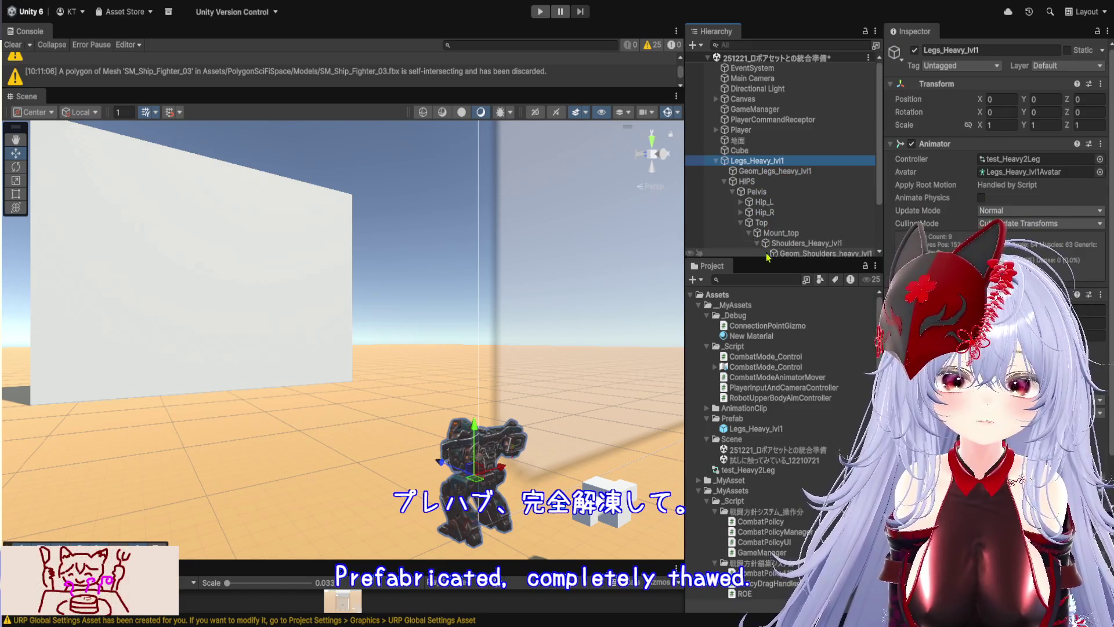
{"action": "left_click", "coordinate": [758, 243]}
{"action": "double_click", "coordinate": [819, 303]}
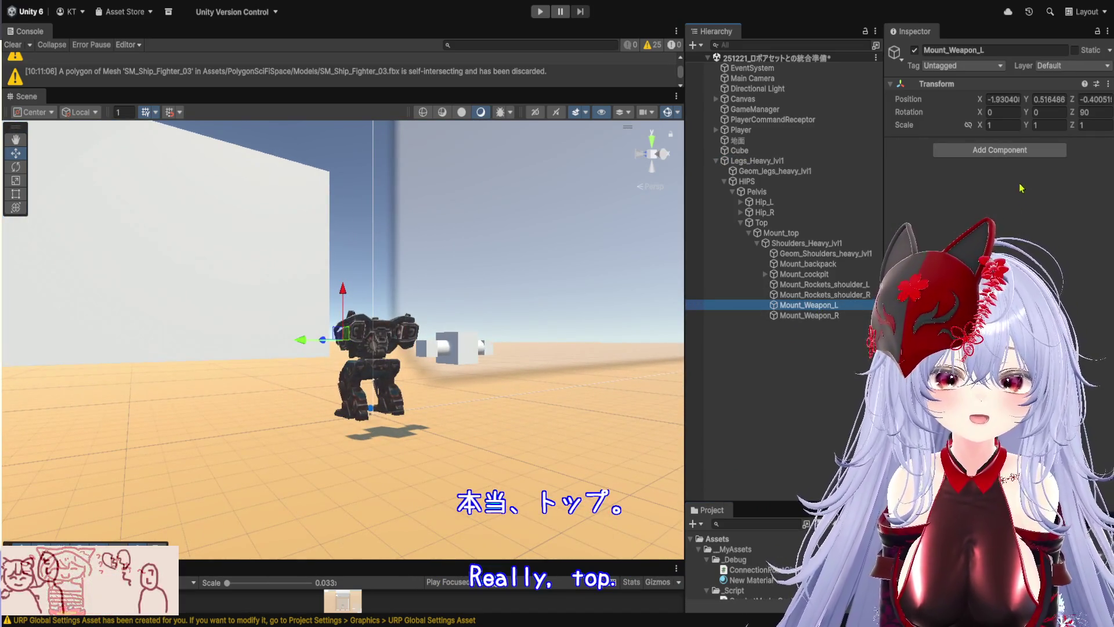
{"action": "left_click", "coordinate": [1020, 182]}
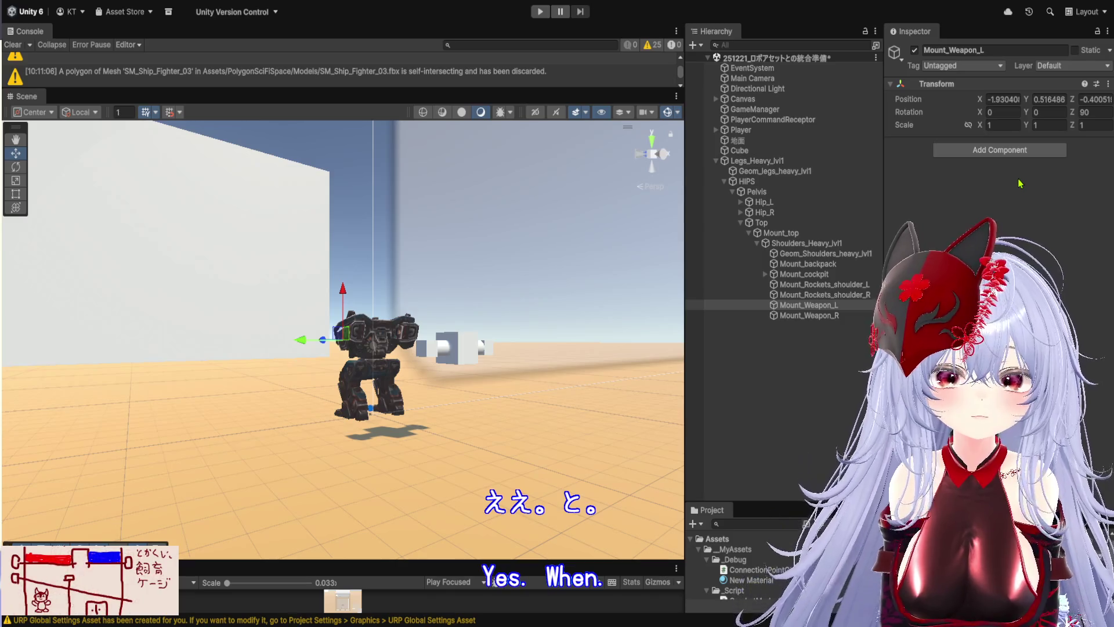
Add an AttachPoint component to Mount_Weapon_L with Point Name 'Left'.
{"action": "left_click_drag", "start_coordinate": [1011, 197], "coordinate": [1008, 200]}
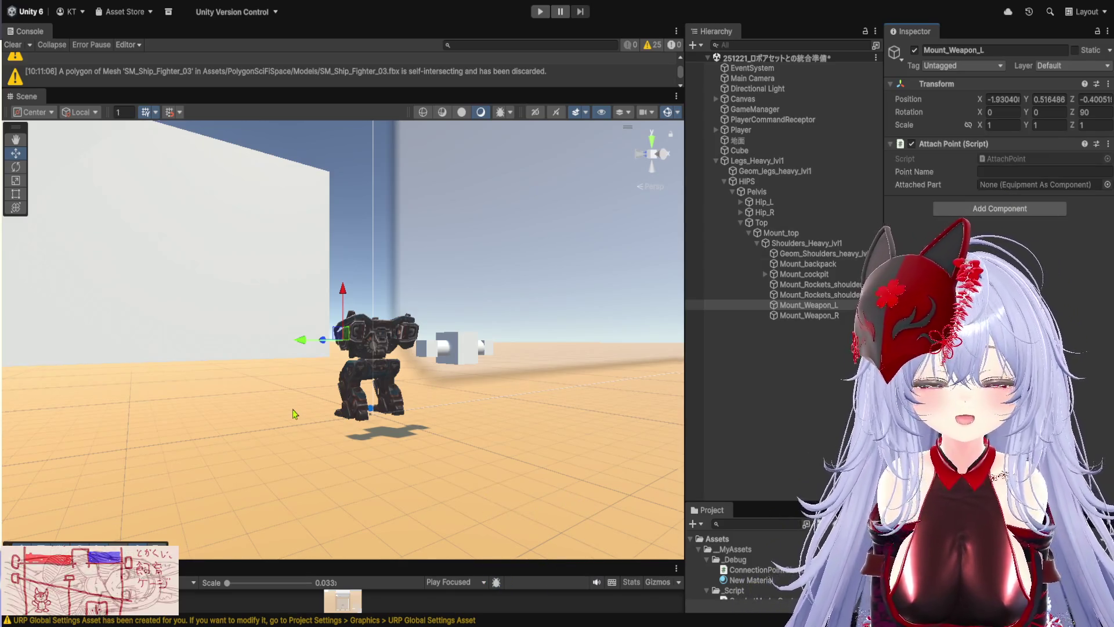
{"action": "scroll", "coordinate": [293, 416], "scroll_direction": "up", "scroll_amount": 3}
{"action": "scroll", "coordinate": [293, 416], "scroll_direction": "up", "scroll_amount": 1}
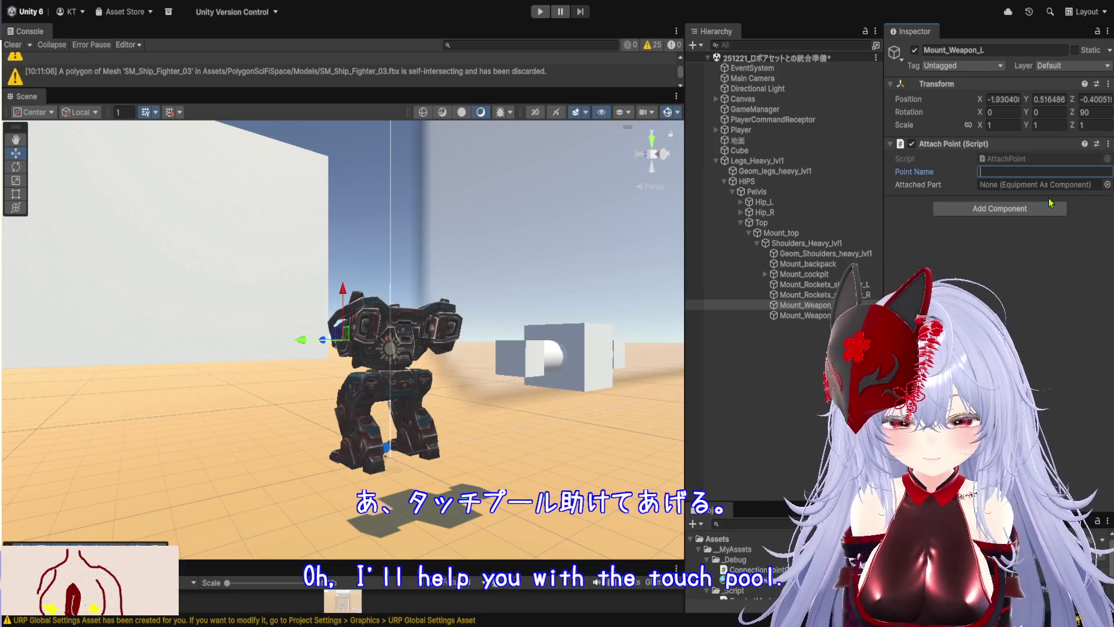
{"action": "type", "text": "Left"}
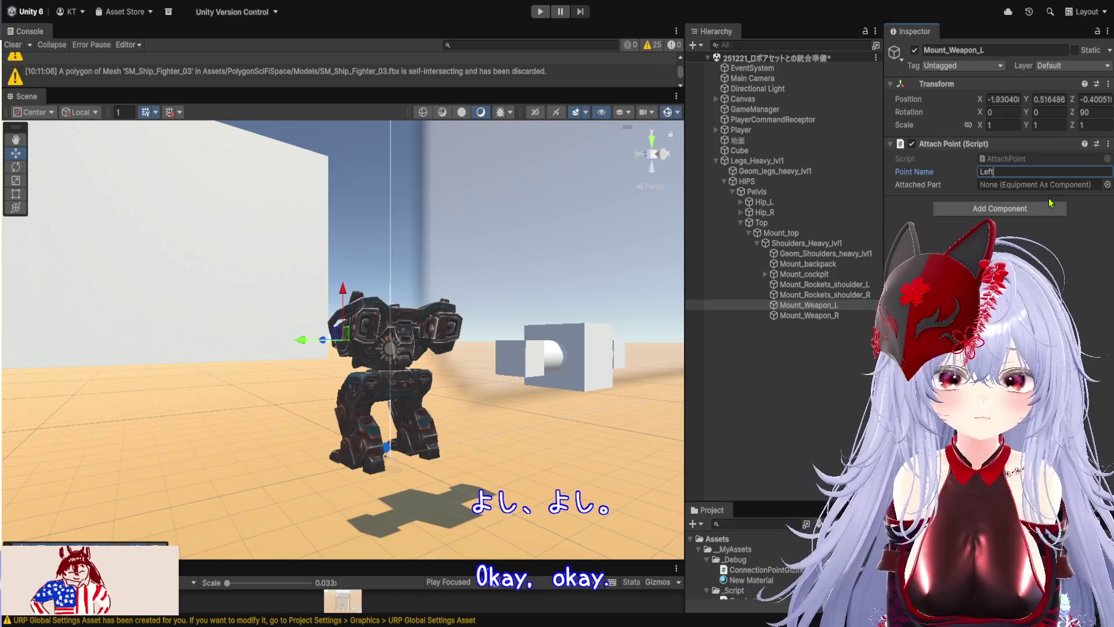
Add an AttachPoint component to Mount_Weapon_R with Point Name 'Right'.
{"action": "left_click", "coordinate": [829, 316]}
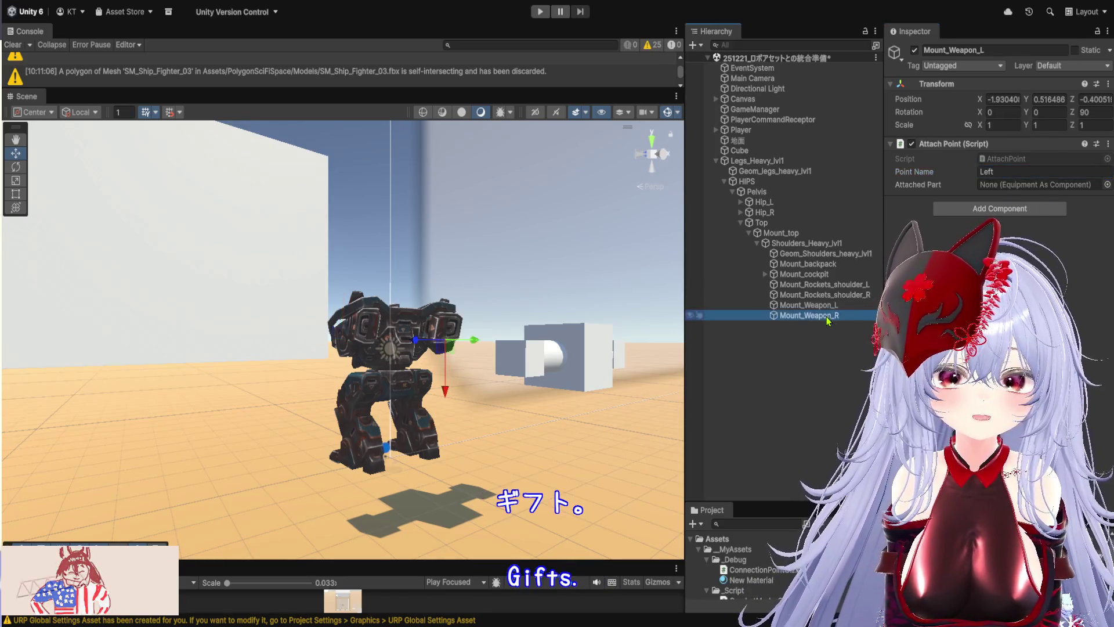
{"action": "left_click", "coordinate": [993, 208]}
{"action": "left_click", "coordinate": [1009, 233]}
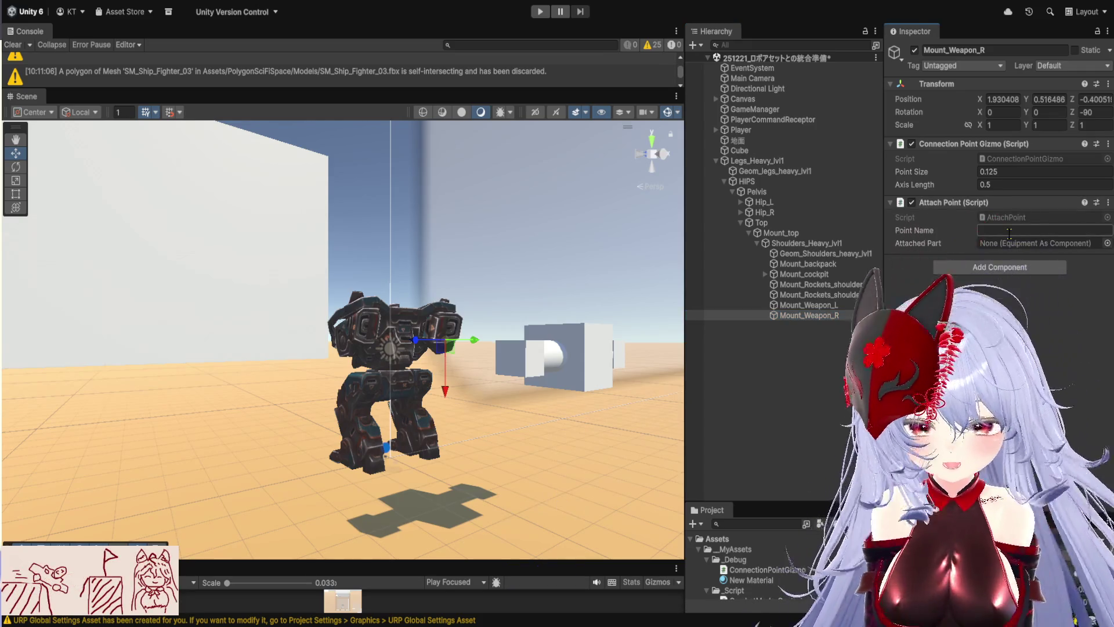
{"action": "left_click", "coordinate": [1008, 232]}
{"action": "type", "text": "Right"}
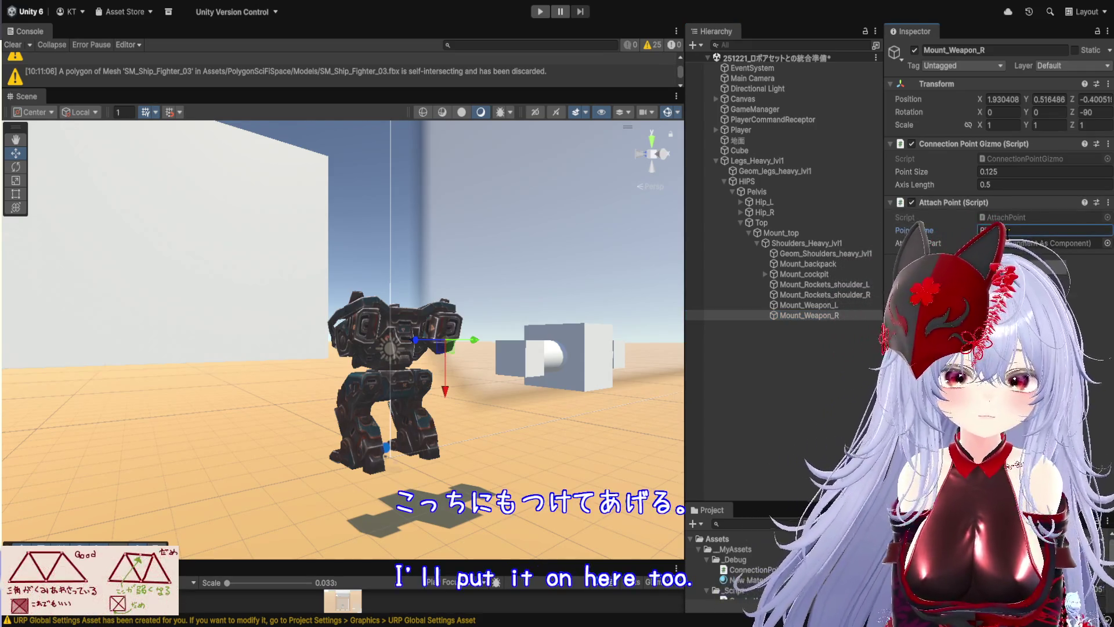
{"action": "scroll", "coordinate": [383, 357], "scroll_direction": "up", "scroll_amount": 2}
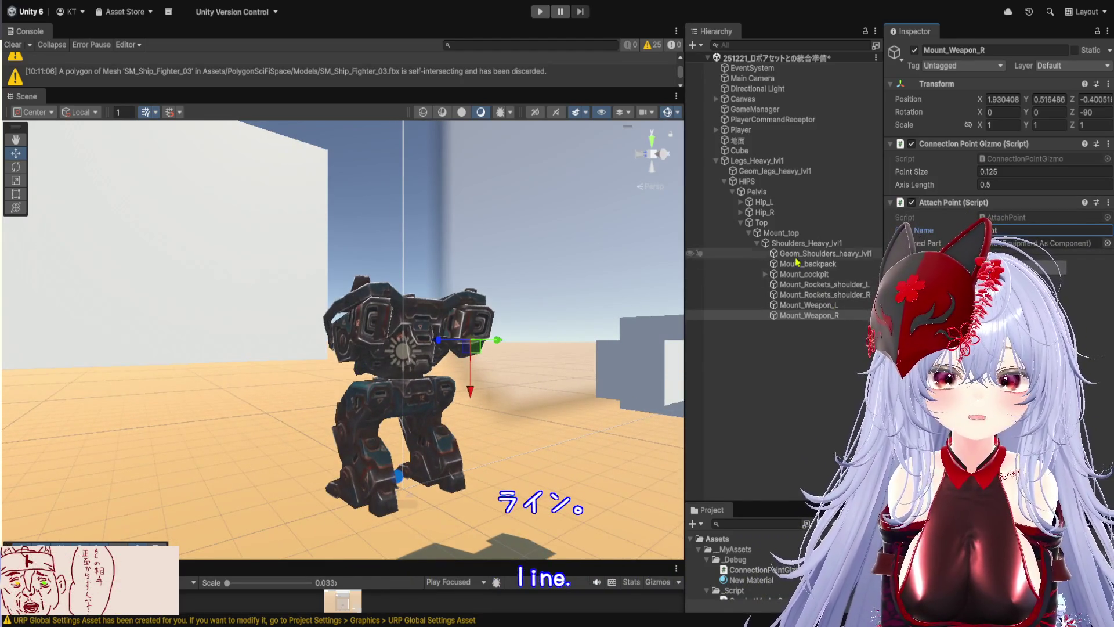
{"action": "left_click", "coordinate": [758, 134]}
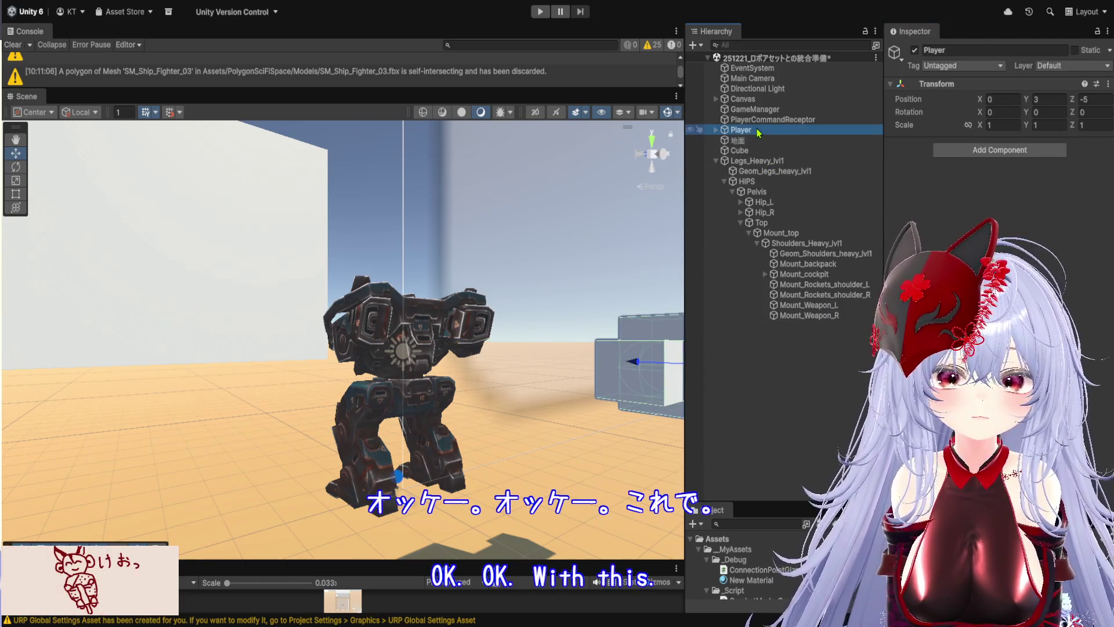
Assign Legs_Heavy_lvl1 as GameManager's Player Transform and deactivate the old Player object.
{"action": "left_click", "coordinate": [754, 110]}
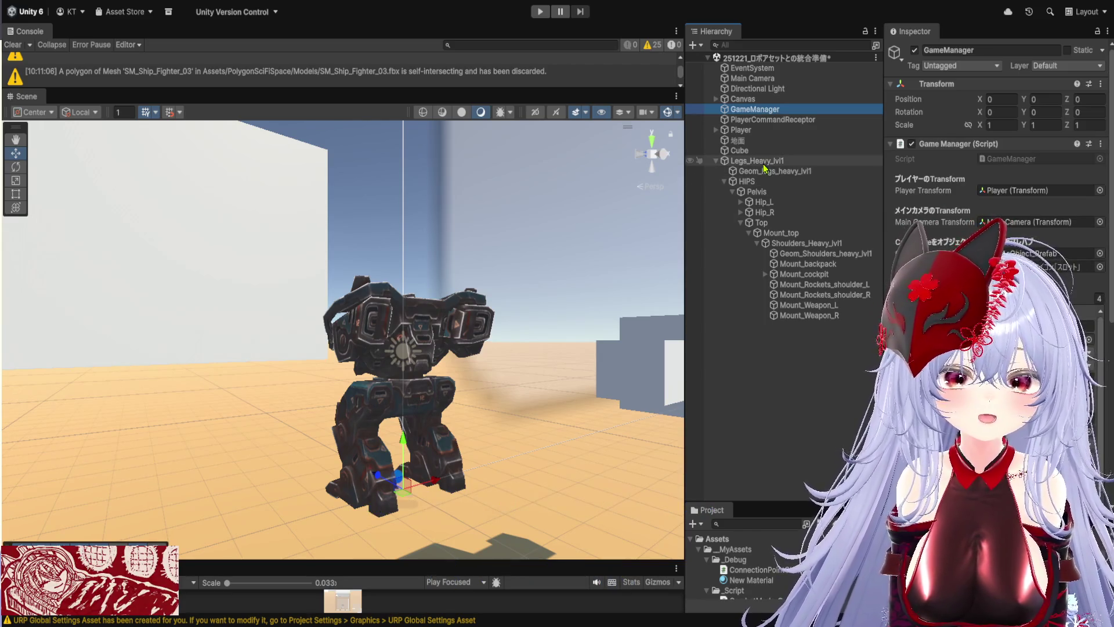
{"action": "left_click", "coordinate": [1010, 195]}
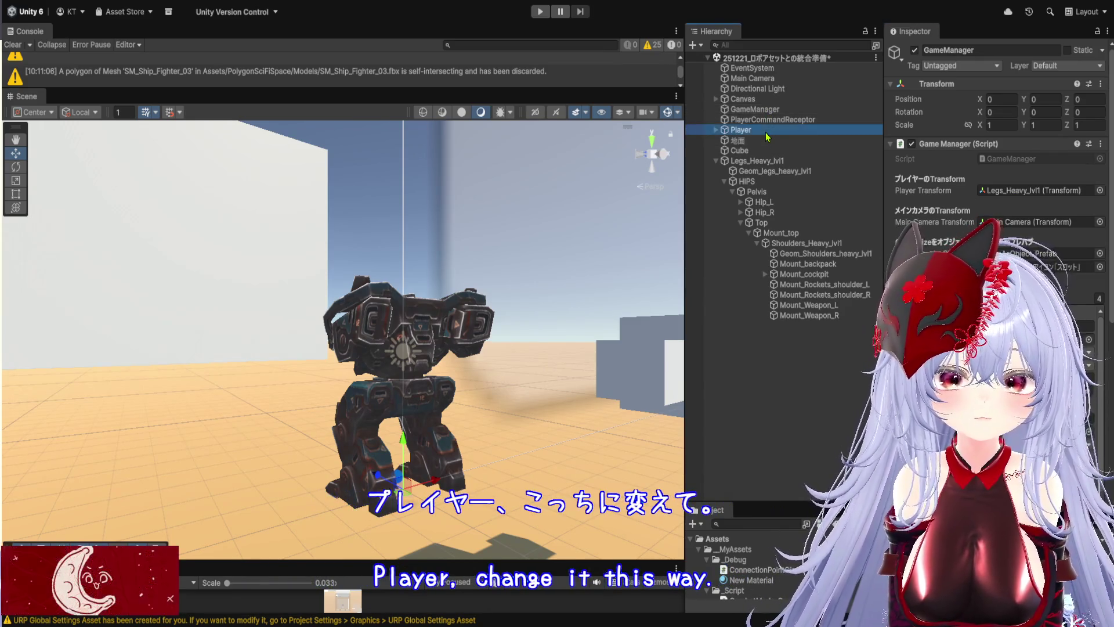
{"action": "left_click", "coordinate": [766, 133]}
{"action": "left_click", "coordinate": [914, 50]}
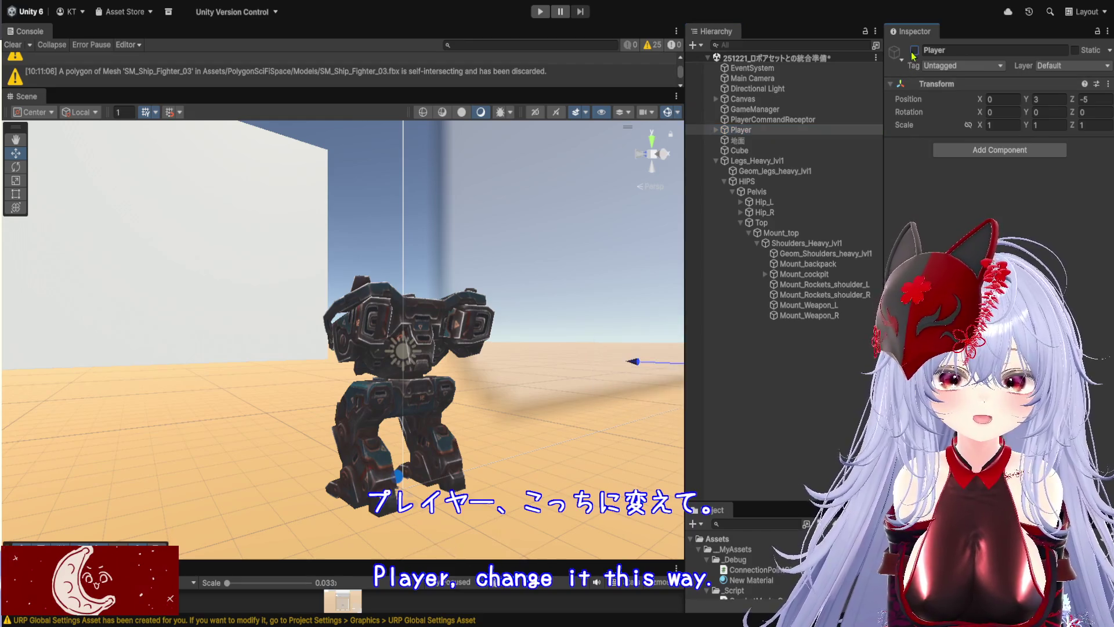
Review the Canvas, Directional Light and Main Camera settings, then enter Play mode.
{"action": "left_click", "coordinate": [771, 100]}
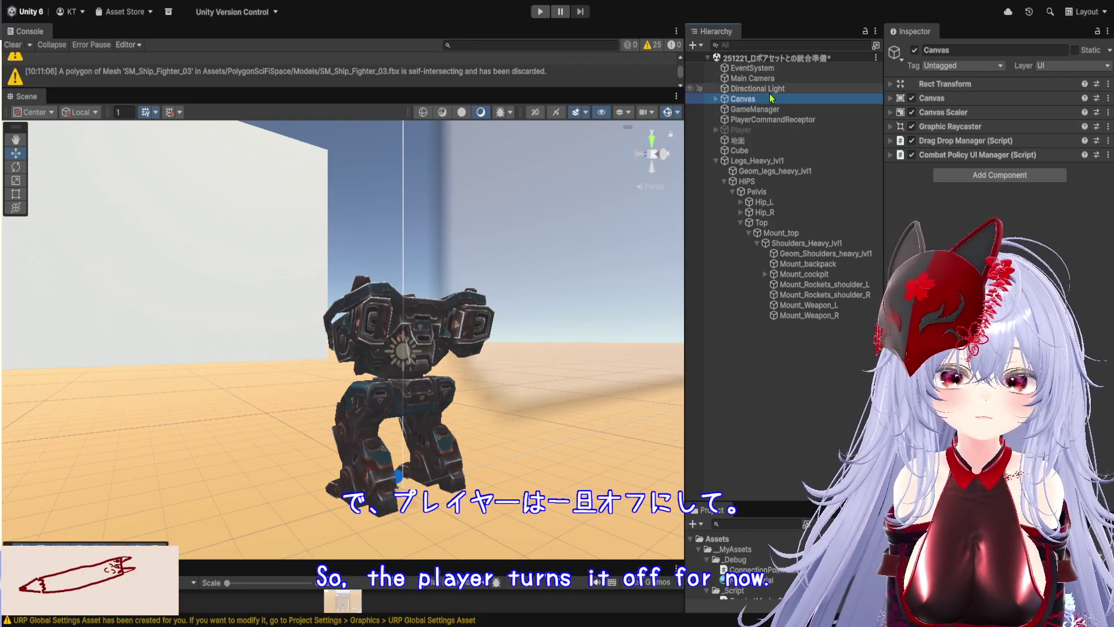
{"action": "left_click", "coordinate": [773, 89]}
{"action": "left_click", "coordinate": [773, 79]}
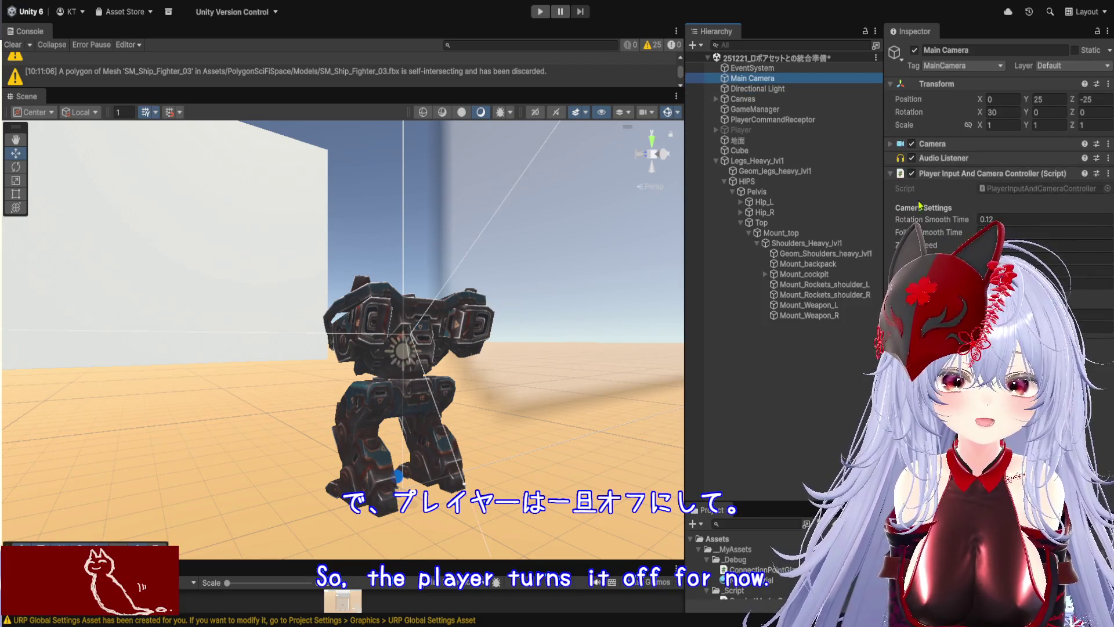
{"action": "left_click", "coordinate": [540, 12]}
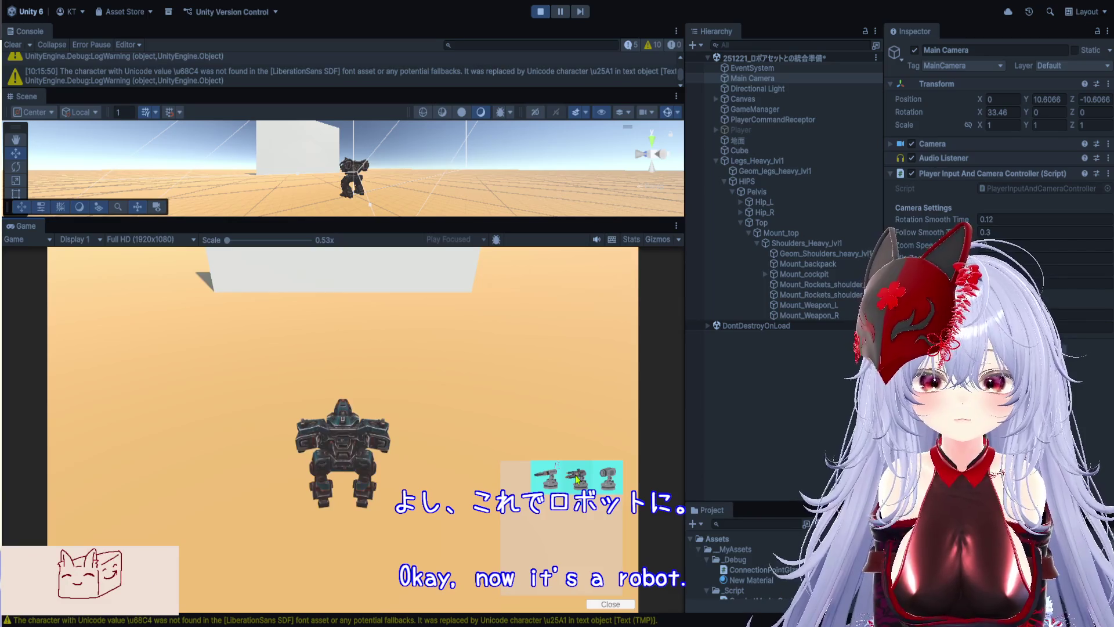
Stop the heavy-legged robot test run and return to edit mode with Ctrl+P.
{"action": "key", "text": "ctrl+p"}
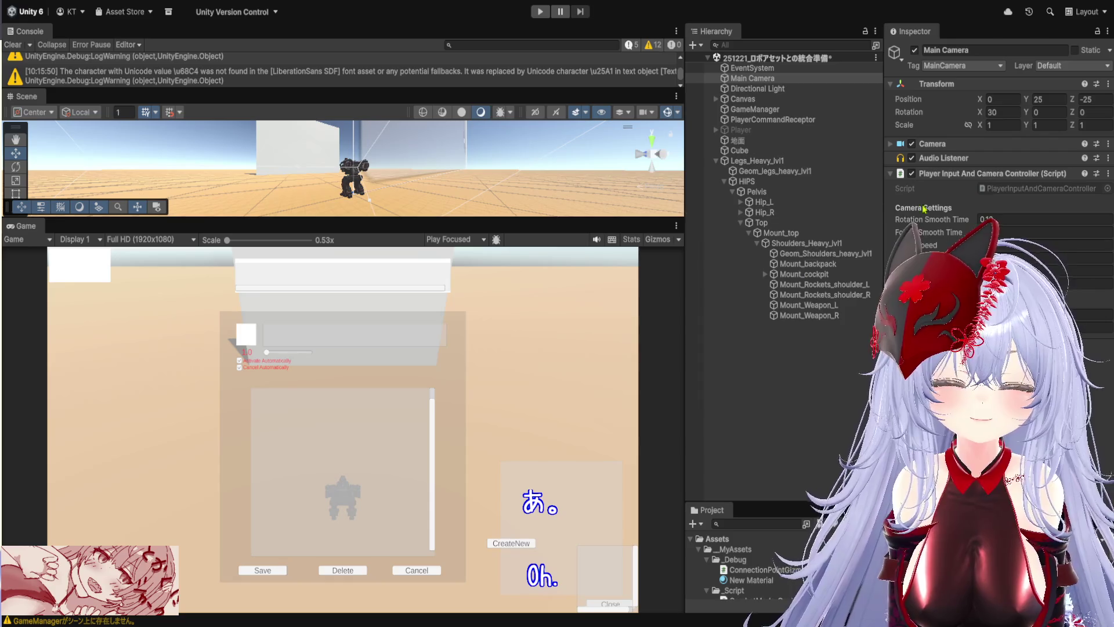
Check which object GameManager's Player Transform references and enlarge the Scene view.
{"action": "left_click", "coordinate": [754, 109]}
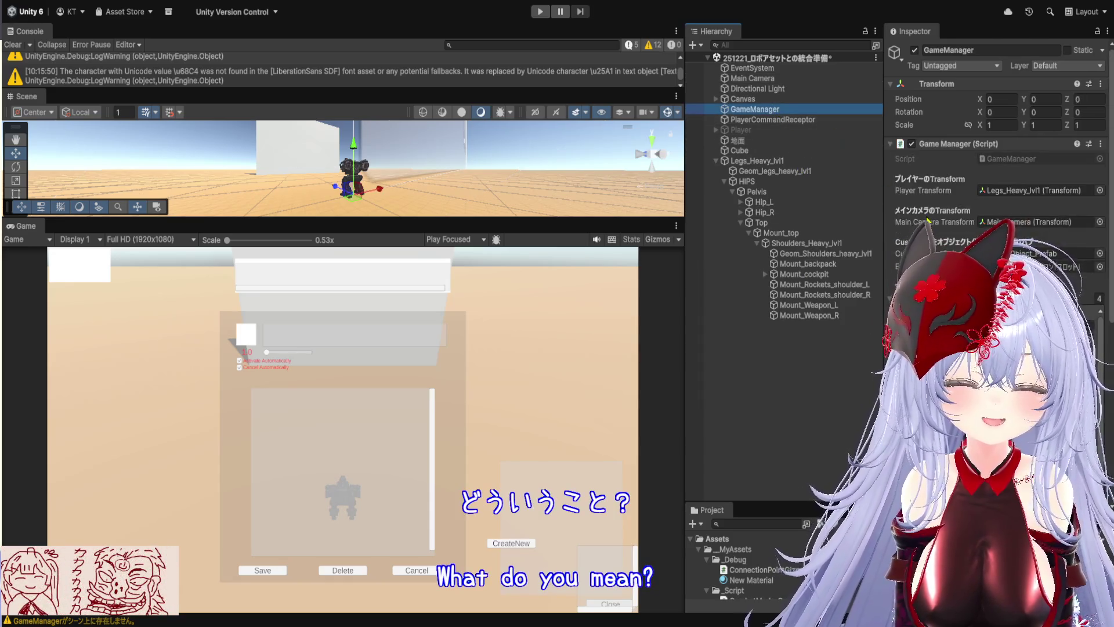
{"action": "left_click", "coordinate": [1009, 191]}
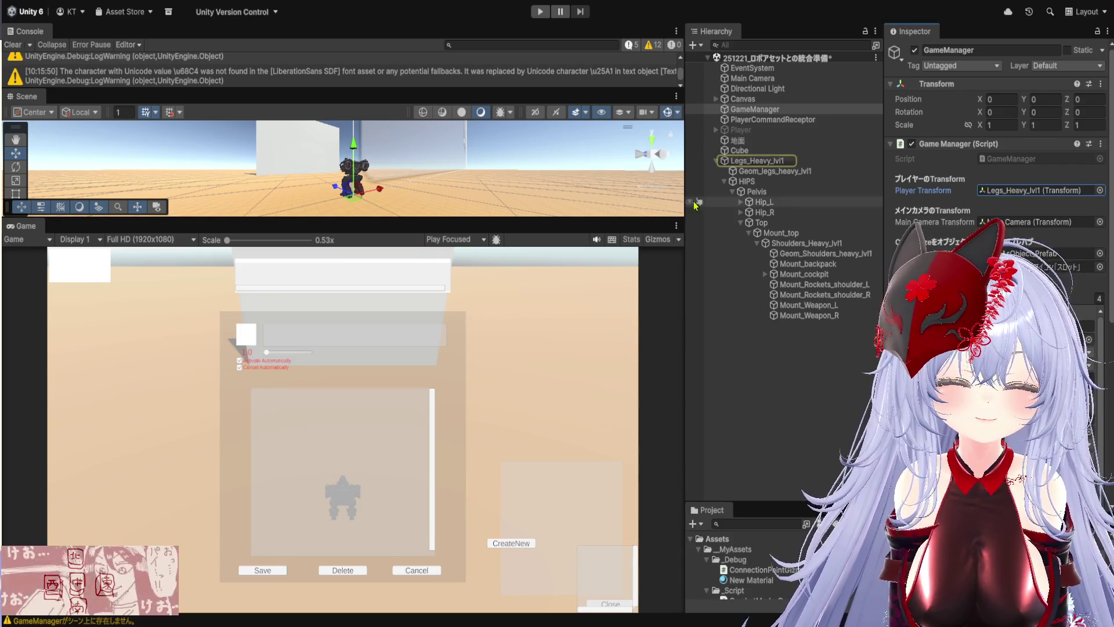
{"action": "left_click_drag", "start_coordinate": [668, 220], "coordinate": [669, 347]}
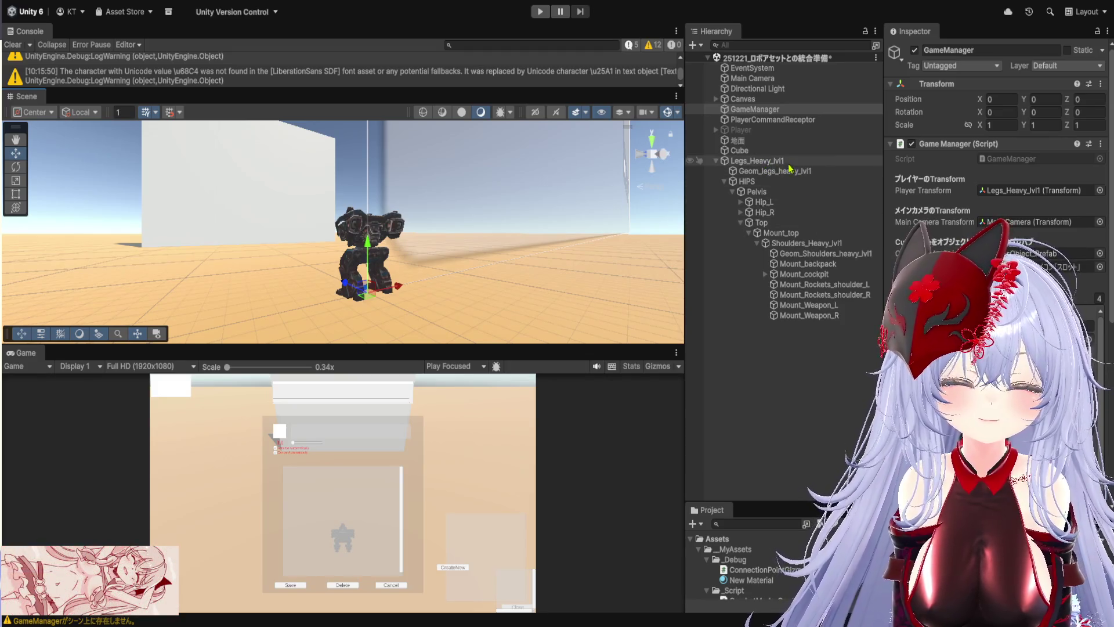
{"action": "left_click", "coordinate": [778, 120]}
{"action": "left_click_drag", "start_coordinate": [780, 110], "coordinate": [781, 118]}
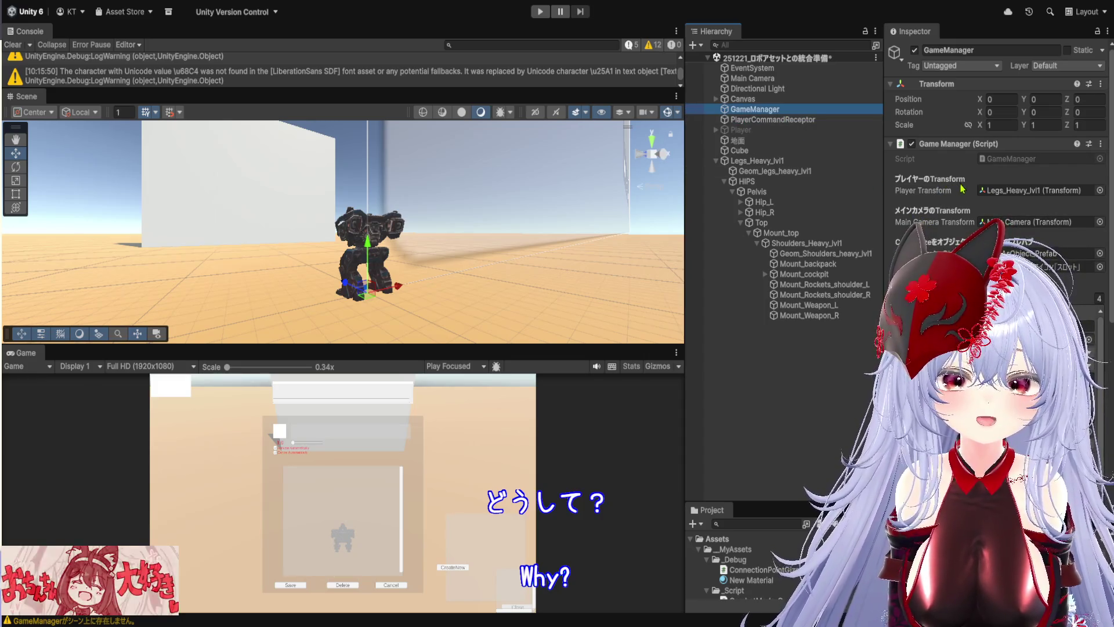
Inspect Canvas's Combat Policy UI Manager and Drag Drop Manager components, then the PopupPanel object.
{"action": "left_click", "coordinate": [717, 99]}
{"action": "left_click", "coordinate": [740, 99]}
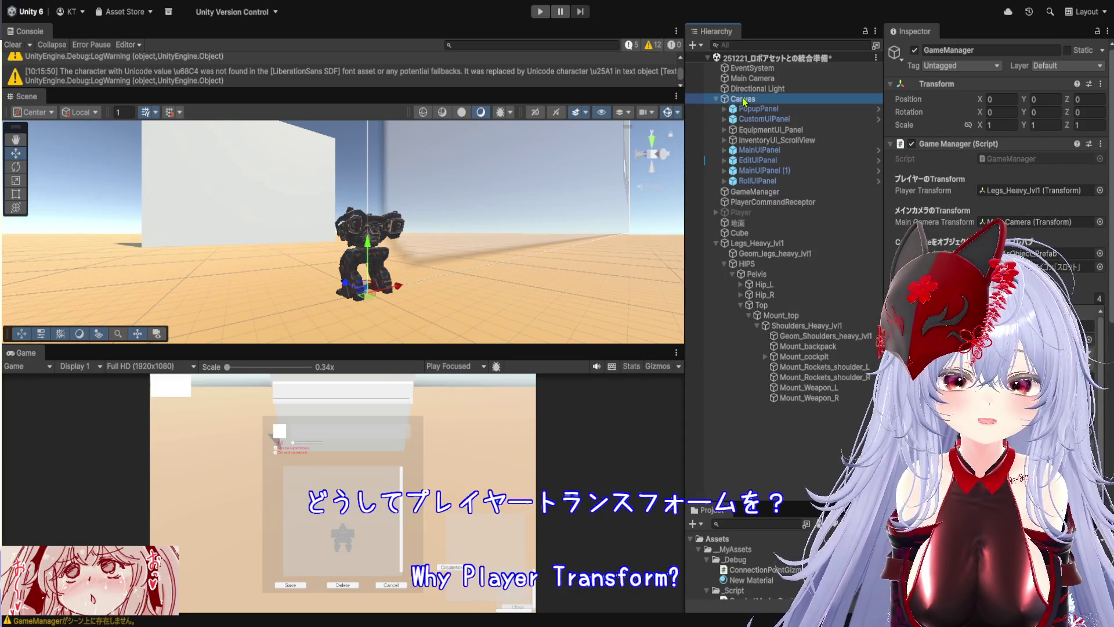
{"action": "left_click", "coordinate": [932, 156]}
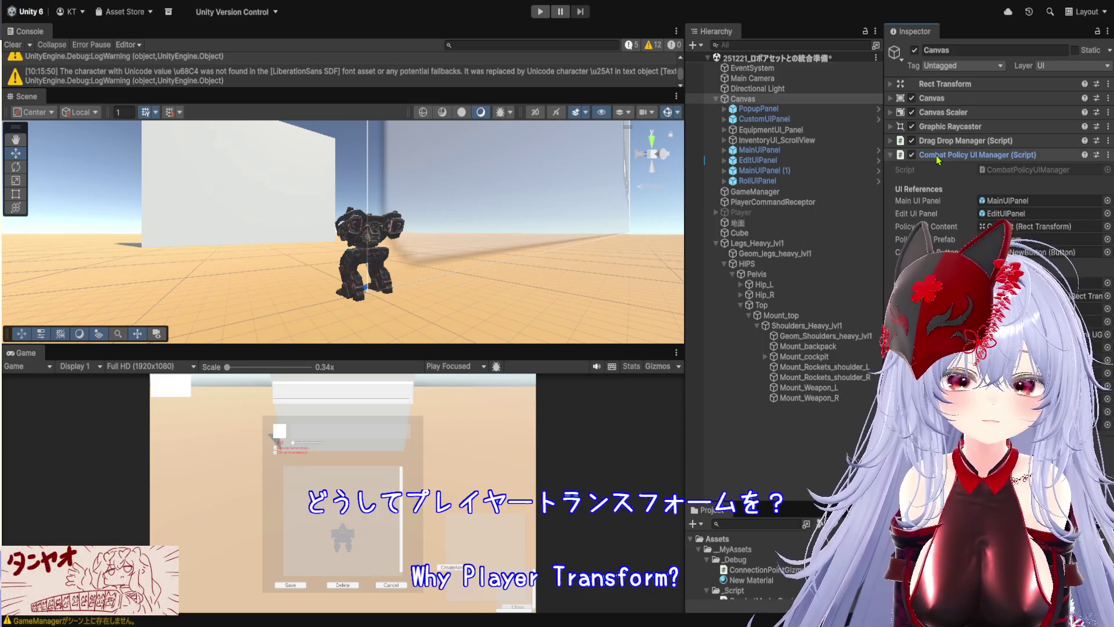
{"action": "left_click", "coordinate": [939, 155]}
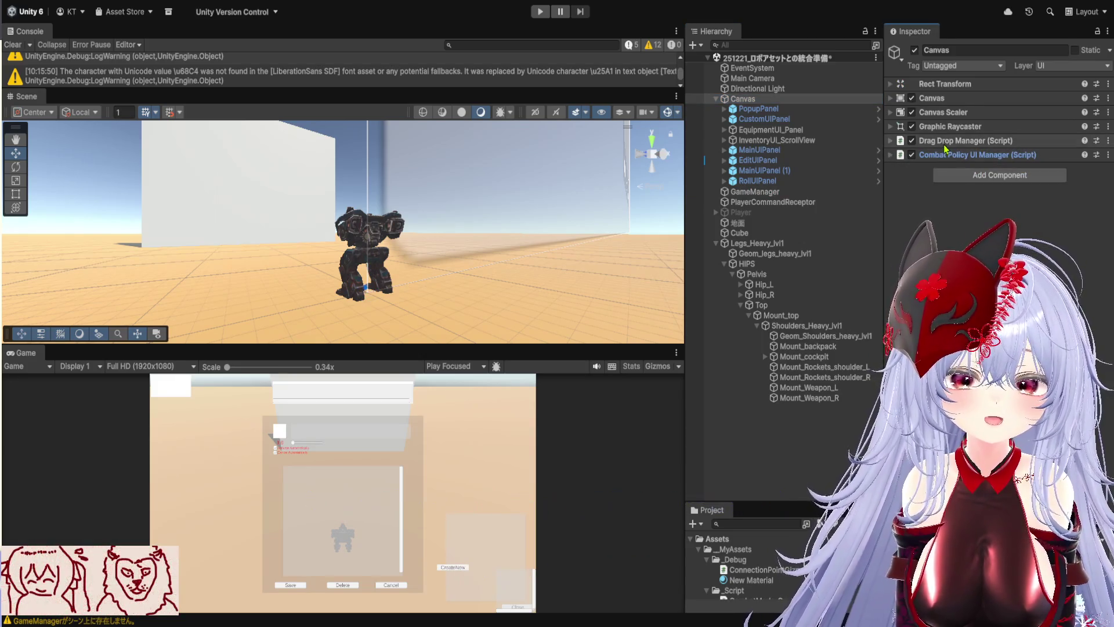
{"action": "left_click", "coordinate": [944, 141]}
{"action": "left_click", "coordinate": [945, 142]}
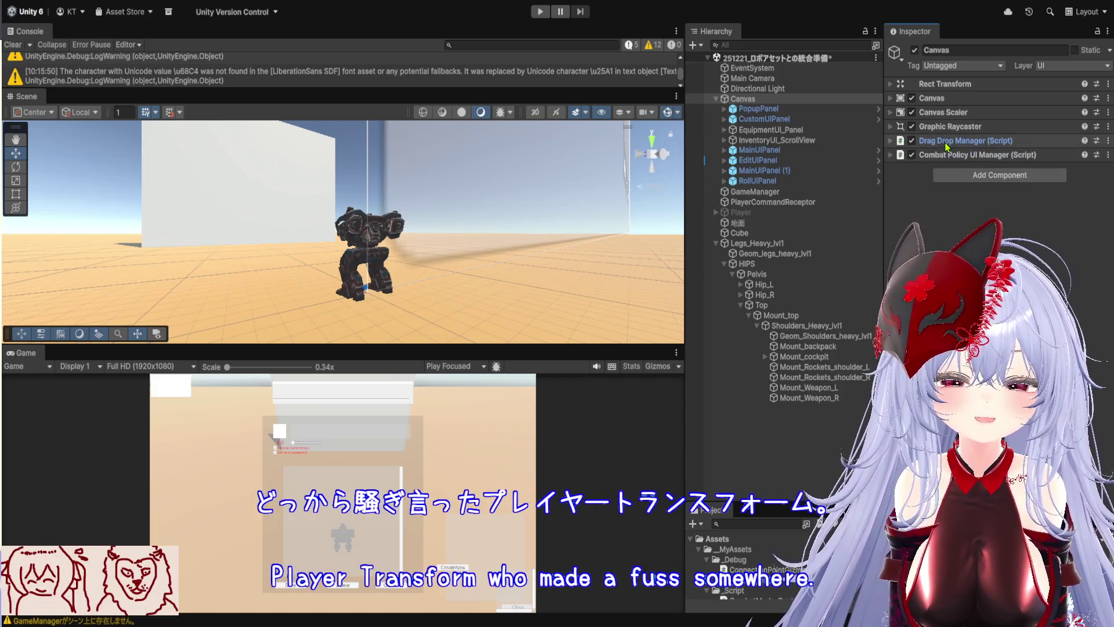
{"action": "left_click", "coordinate": [783, 111]}
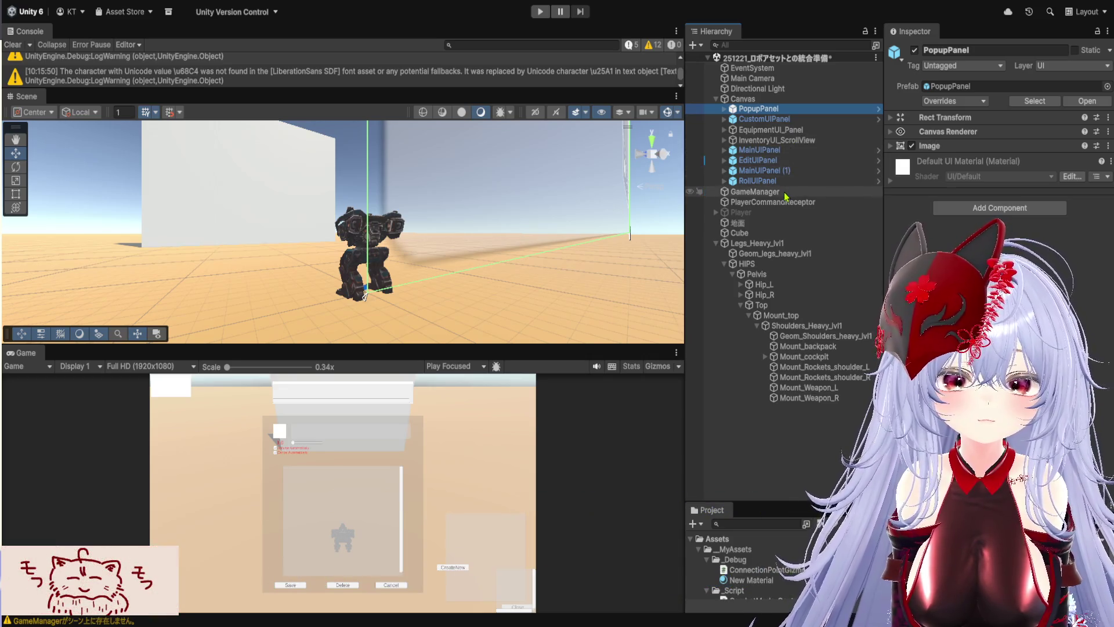
Confirm GameManager's Player Transform points to Legs_Heavy_lvl1, then enter play mode.
{"action": "left_click", "coordinate": [815, 192]}
{"action": "left_click", "coordinate": [998, 191]}
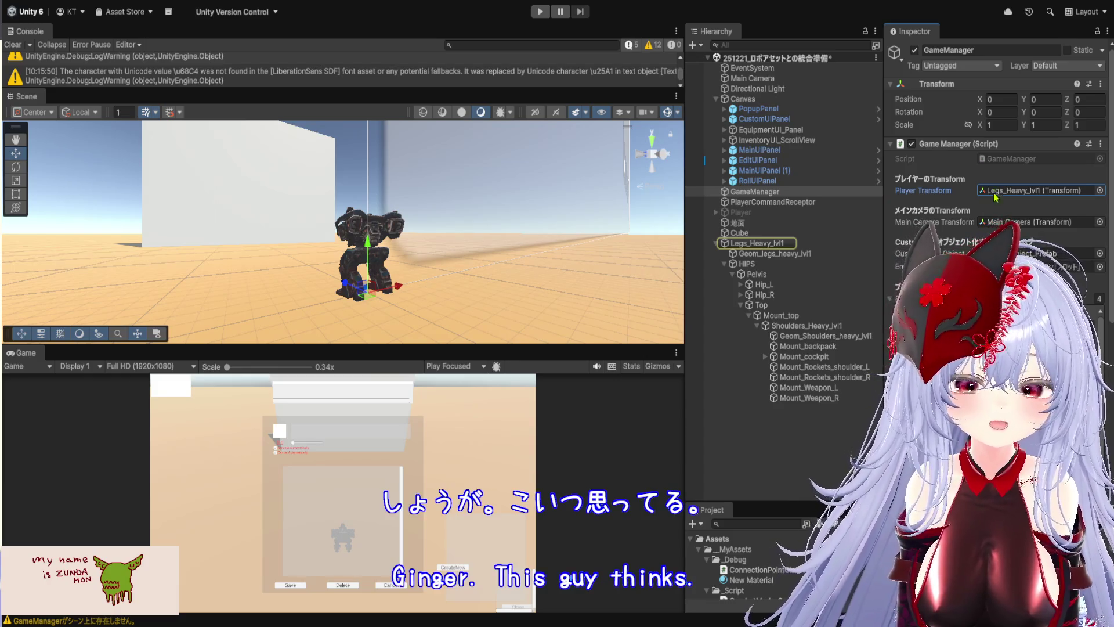
{"action": "scroll", "coordinate": [998, 192], "scroll_direction": "down", "scroll_amount": 2}
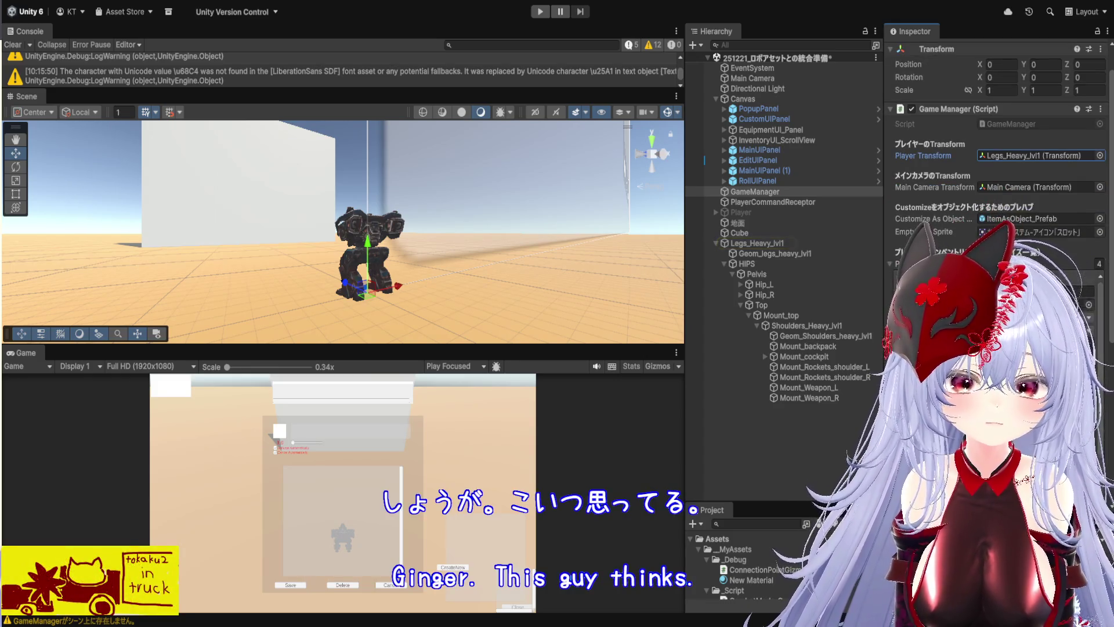
{"action": "scroll", "coordinate": [998, 192], "scroll_direction": "up", "scroll_amount": 2}
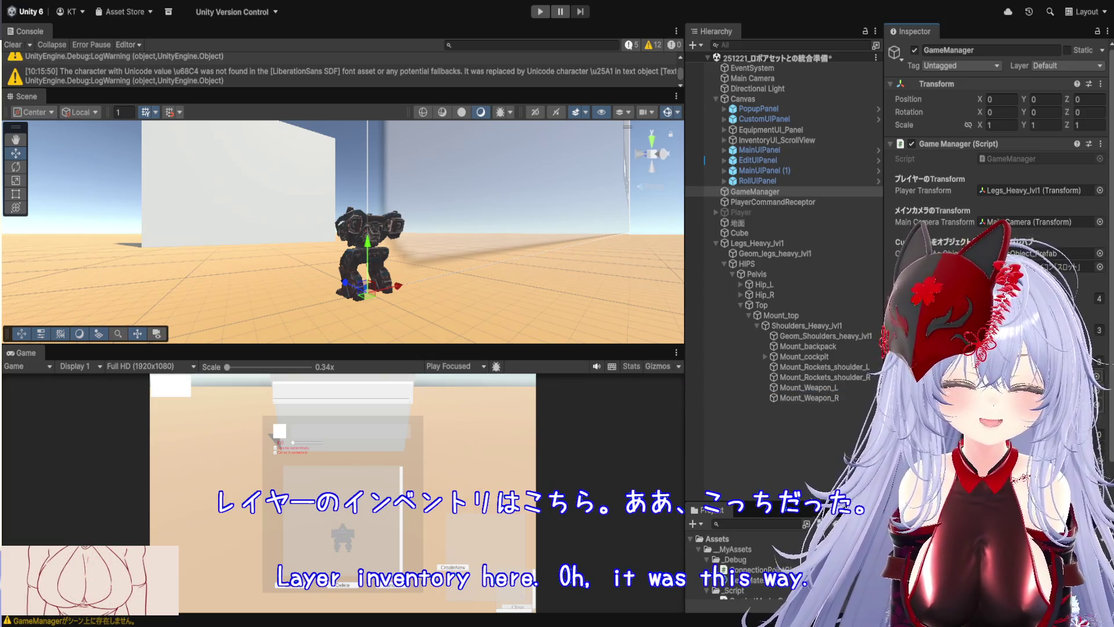
{"action": "left_click", "coordinate": [833, 389]}
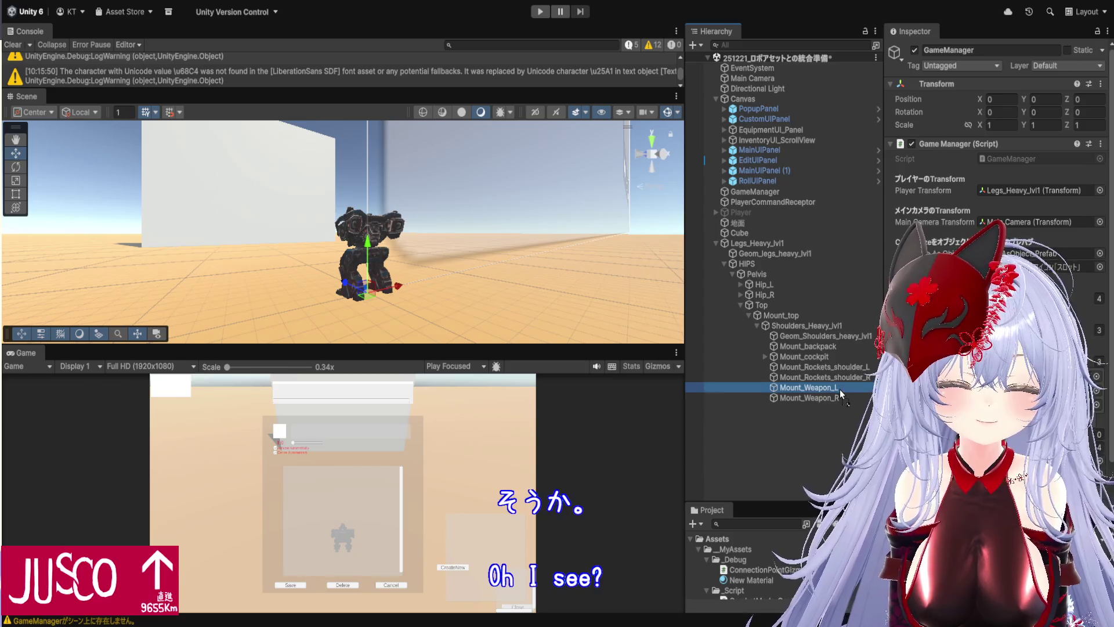
{"action": "key", "text": "ctrl+z"}
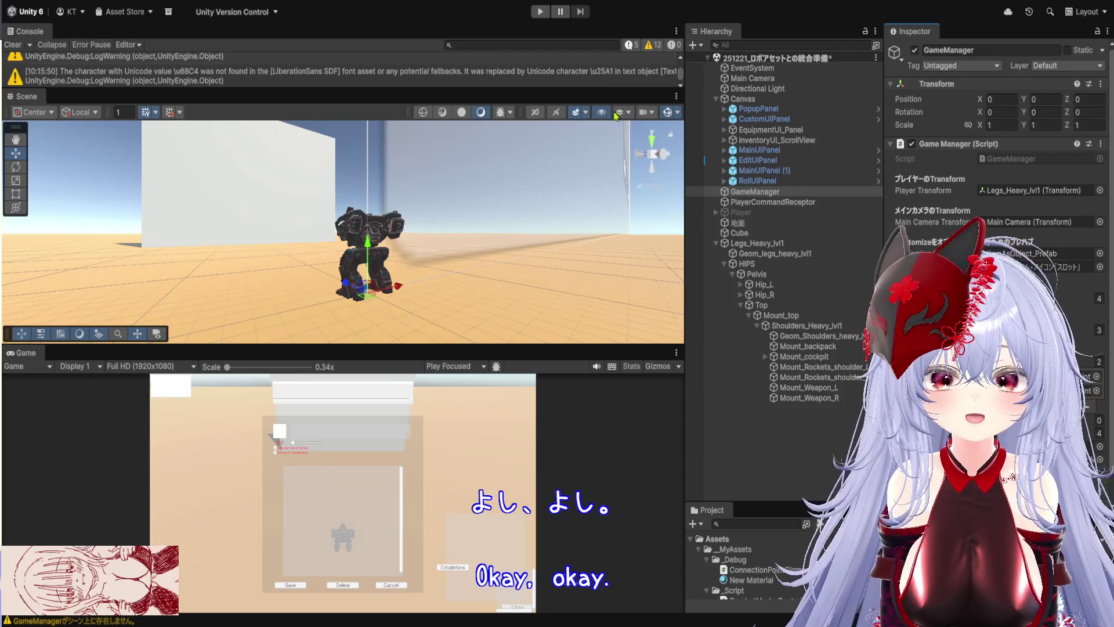
{"action": "left_click", "coordinate": [542, 12]}
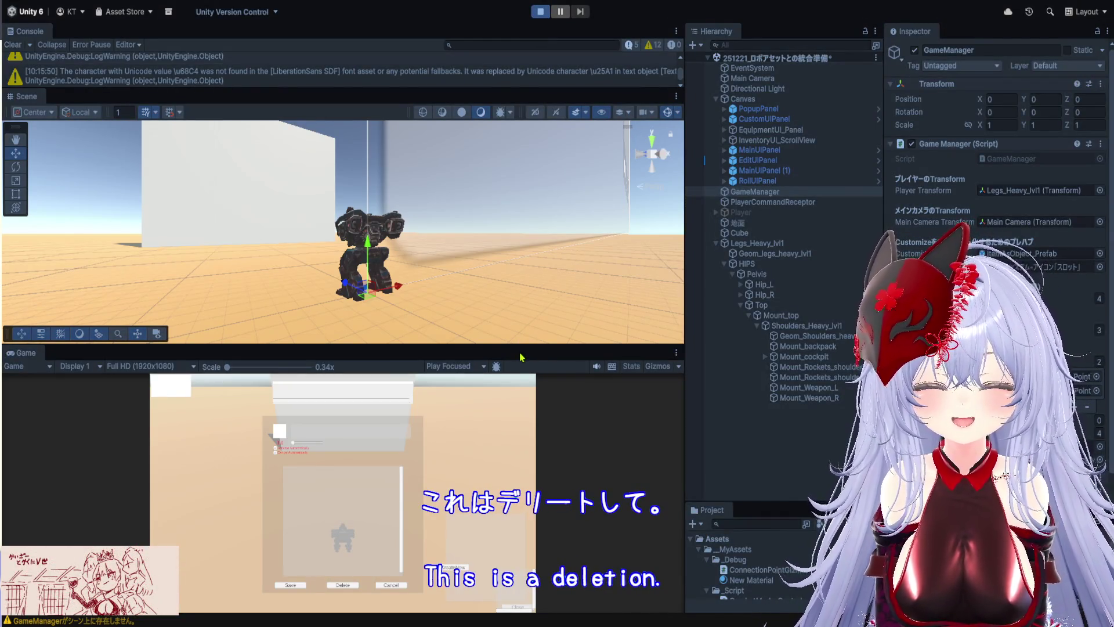
Enlarge the Game view, then mount a gatling gun on the left and a railgun on the right.
{"action": "left_click_drag", "start_coordinate": [513, 345], "coordinate": [511, 90]}
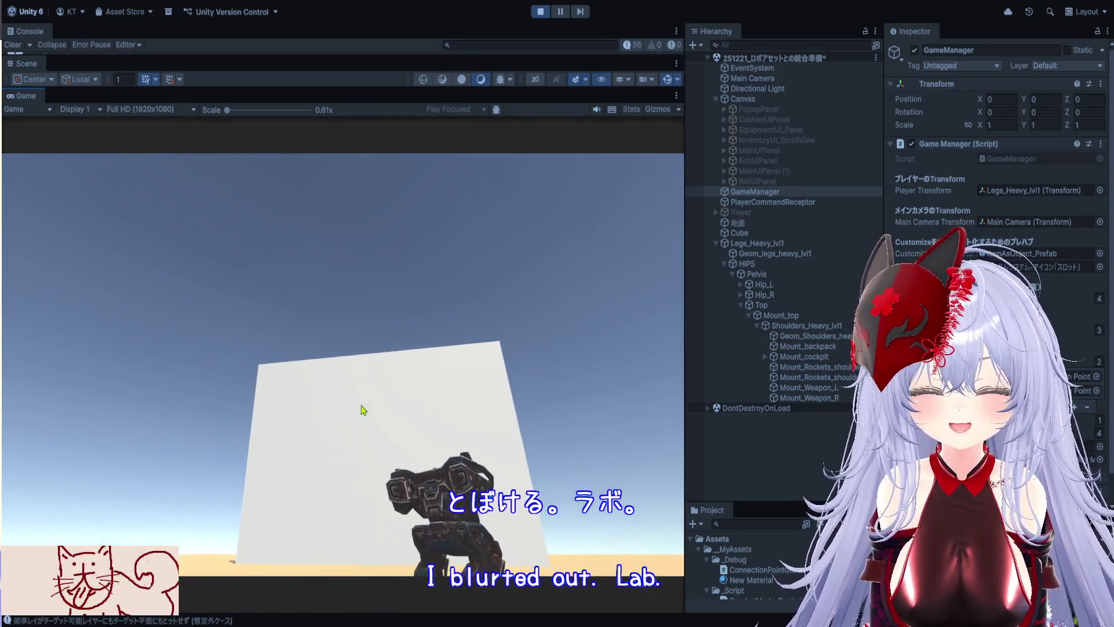
{"action": "left_click", "coordinate": [577, 426]}
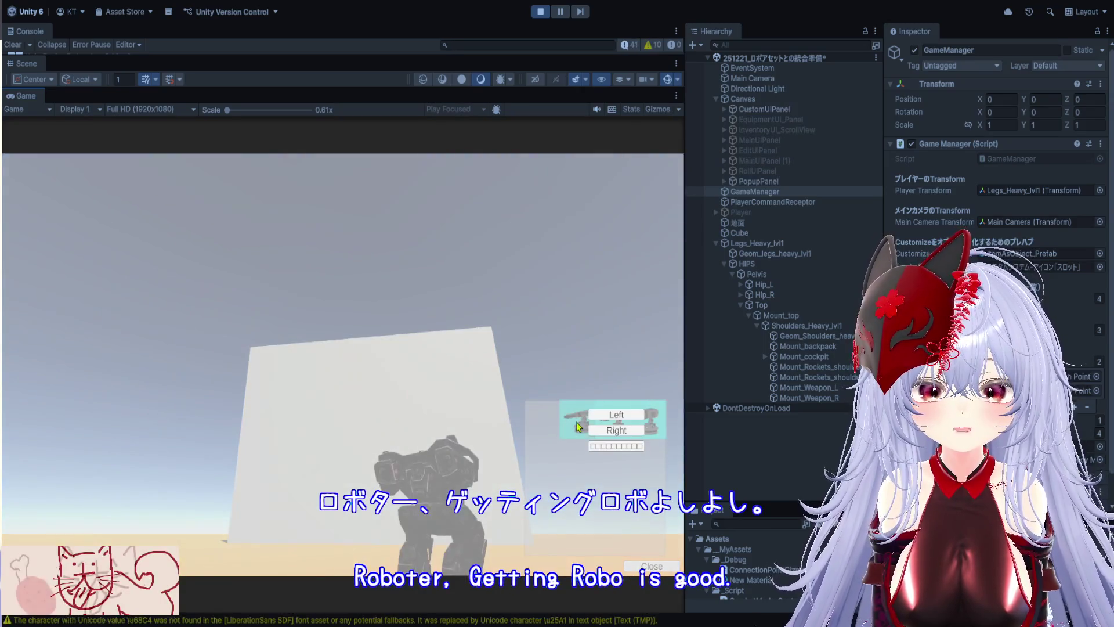
{"action": "left_click", "coordinate": [607, 429]}
{"action": "left_click", "coordinate": [612, 430]}
{"action": "left_click", "coordinate": [644, 432]}
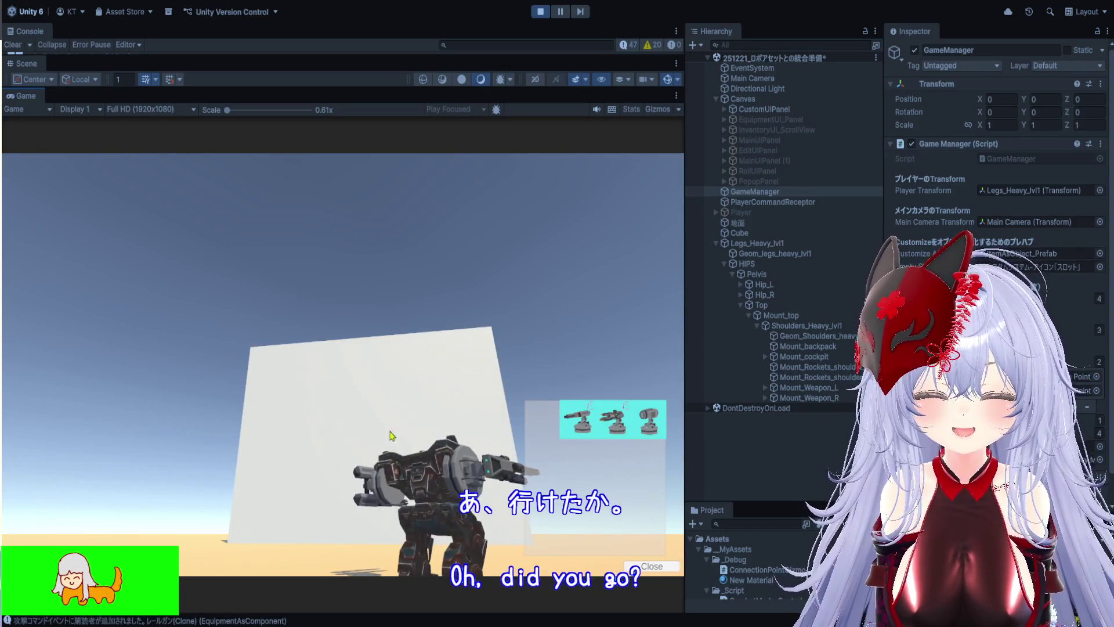
Close the weapon panel and fire at the wall from several aim points.
{"action": "left_click", "coordinate": [410, 410]}
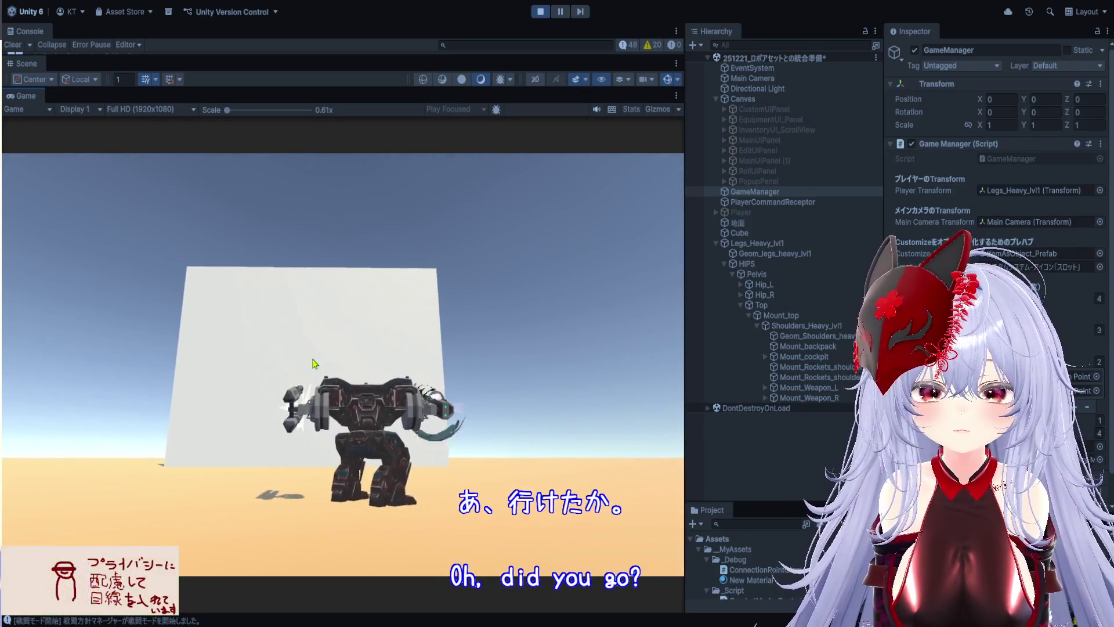
{"action": "left_click", "coordinate": [441, 355]}
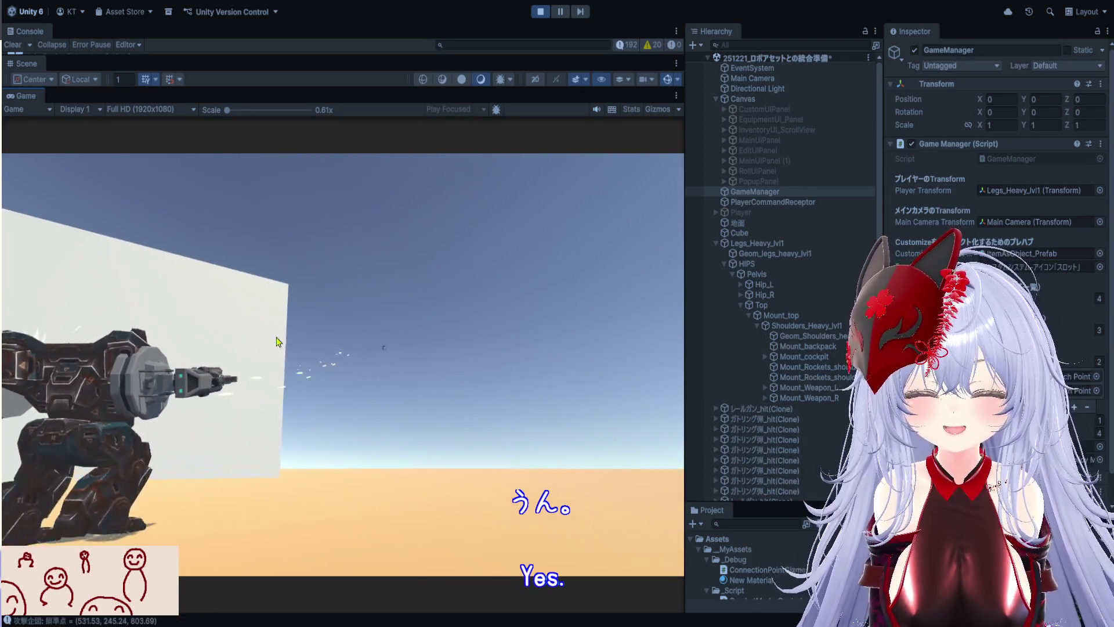
{"action": "left_click", "coordinate": [261, 346]}
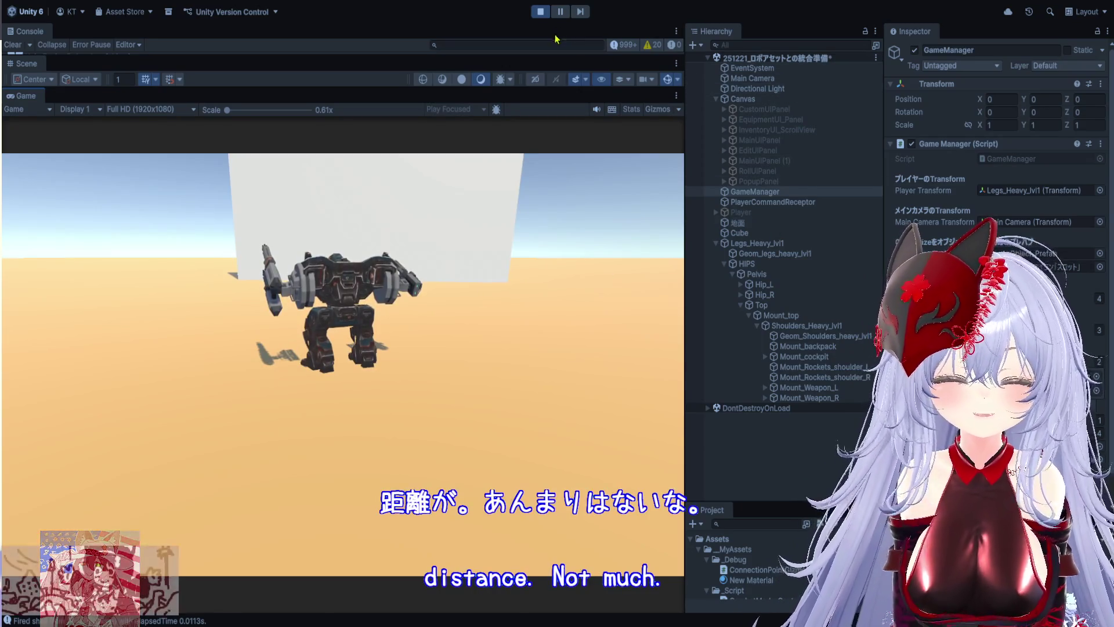
Stop play, focus the camera's Min Zoom field, restart play, and mount the middle weapon.
{"action": "key", "text": "ctrl+p"}
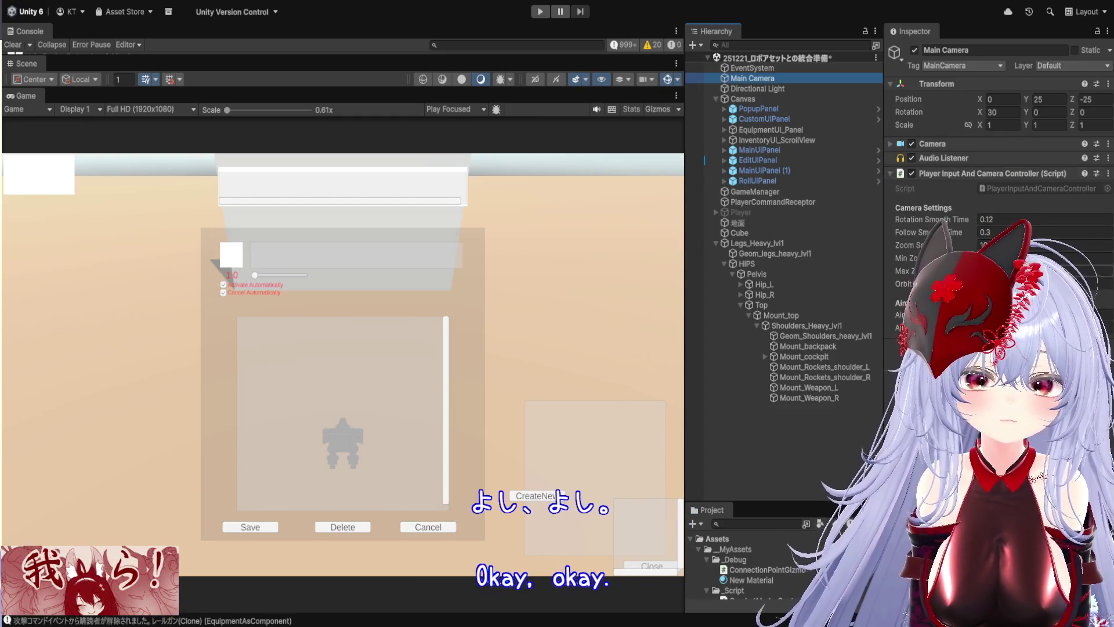
{"action": "left_click", "coordinate": [1044, 257]}
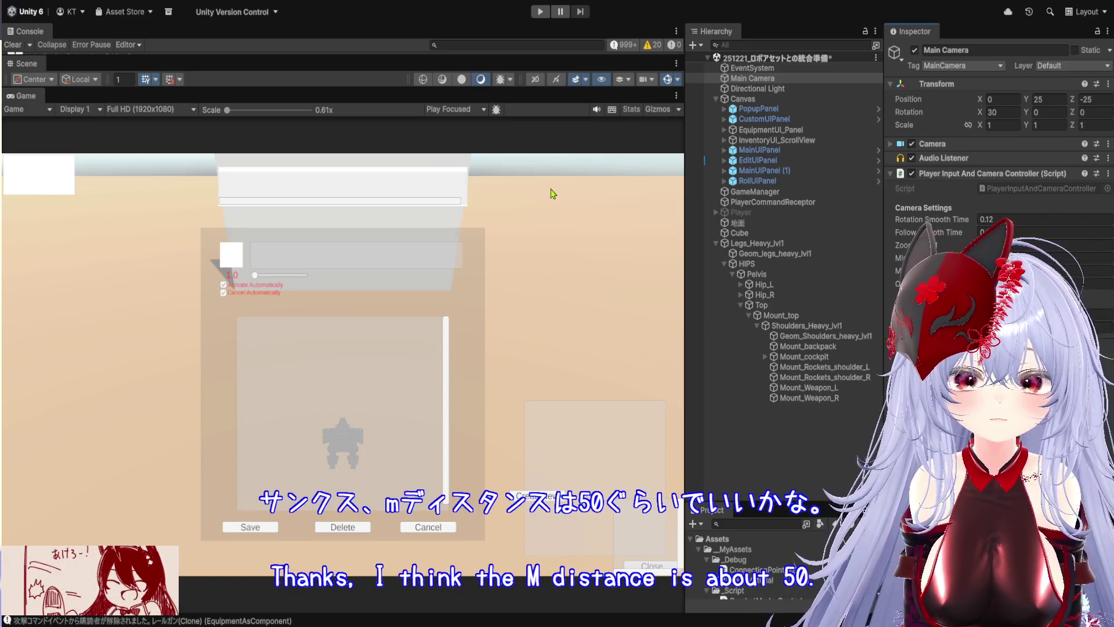
{"action": "left_click", "coordinate": [541, 13]}
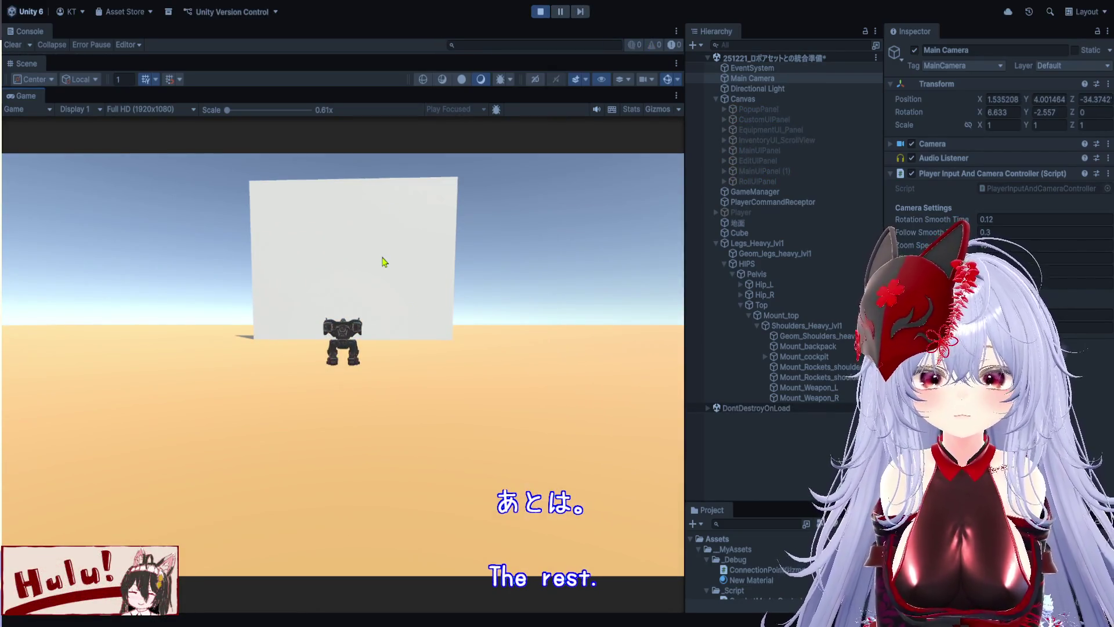
{"action": "left_click", "coordinate": [612, 422]}
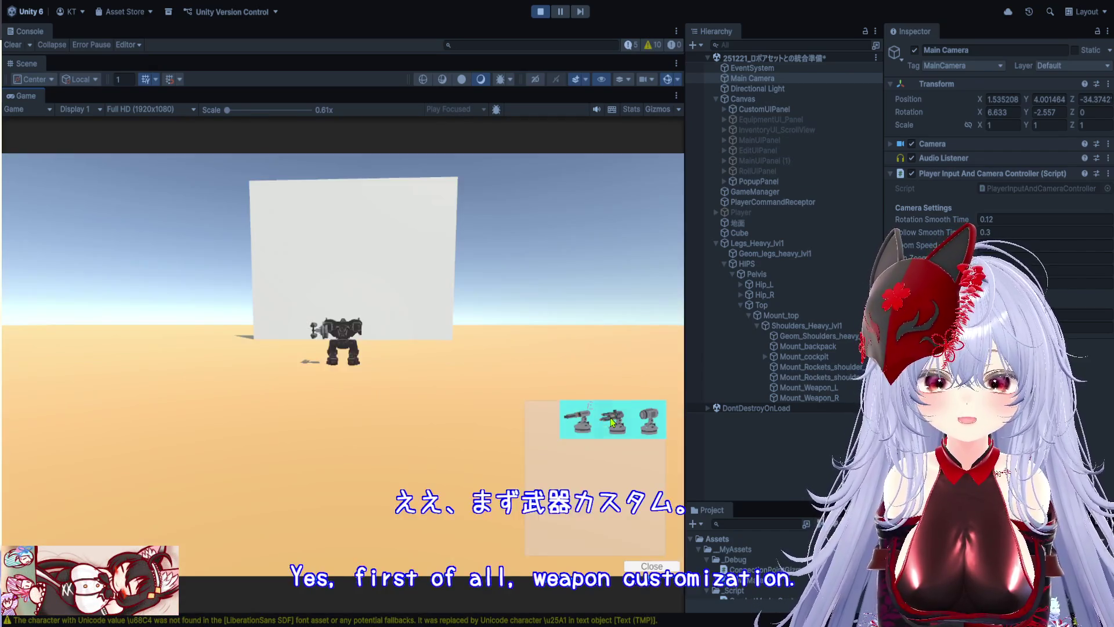
Mount the railgun on the other shoulder, fire at the wall while turning the aim, then stop play.
{"action": "left_click", "coordinate": [614, 426]}
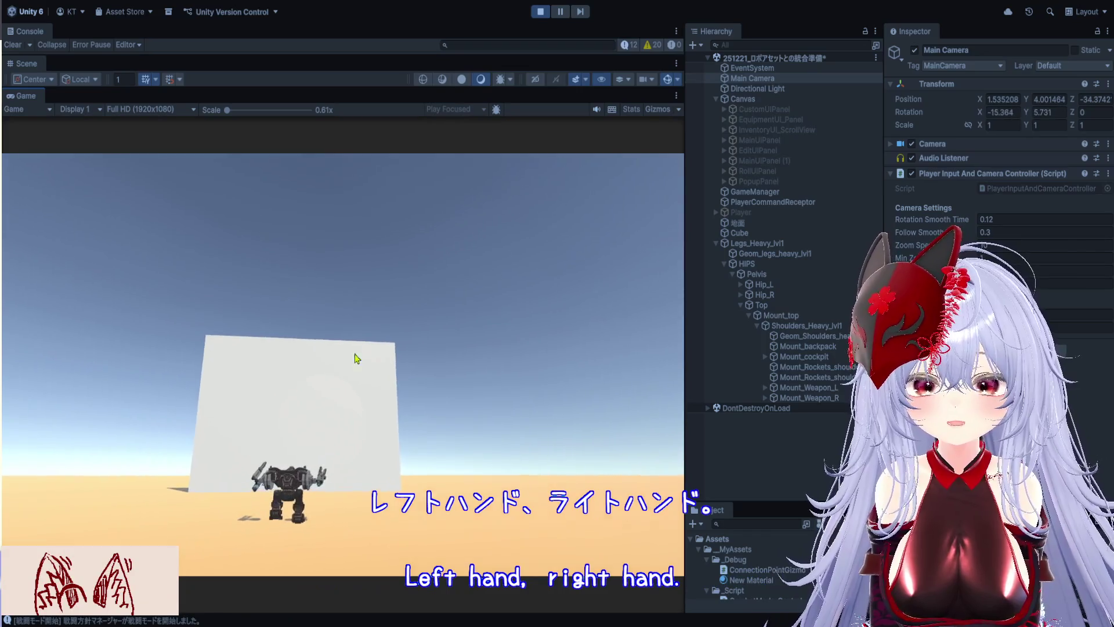
{"action": "mouse_move", "coordinate": [355, 356]}
{"action": "left_mouse_down"}
{"action": "mouse_move", "coordinate": [324, 386]}
{"action": "mouse_move", "coordinate": [308, 374]}
{"action": "mouse_move", "coordinate": [378, 366]}
{"action": "mouse_move", "coordinate": [343, 365]}
{"action": "mouse_move", "coordinate": [368, 378]}
{"action": "mouse_move", "coordinate": [308, 373]}
{"action": "mouse_move", "coordinate": [333, 360]}
{"action": "mouse_move", "coordinate": [386, 363]}
{"action": "mouse_move", "coordinate": [325, 383]}
{"action": "mouse_move", "coordinate": [383, 362]}
{"action": "left_mouse_up"}
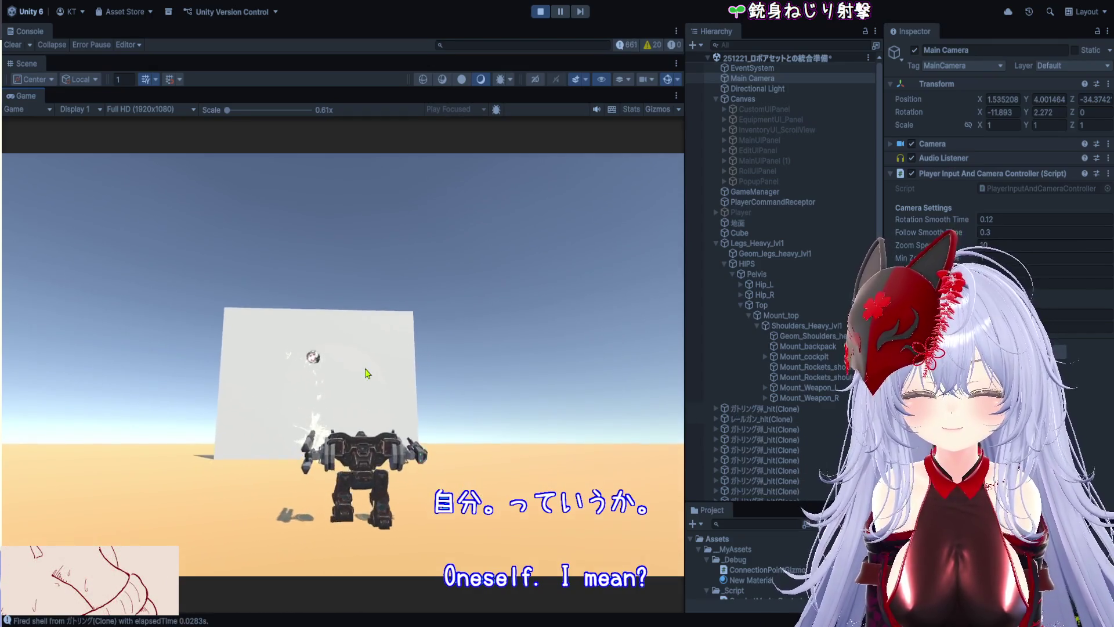
{"action": "mouse_move", "coordinate": [319, 377]}
{"action": "left_mouse_down"}
{"action": "mouse_move", "coordinate": [332, 369]}
{"action": "mouse_move", "coordinate": [321, 375]}
{"action": "mouse_move", "coordinate": [323, 356]}
{"action": "mouse_move", "coordinate": [276, 327]}
{"action": "mouse_move", "coordinate": [316, 321]}
{"action": "mouse_move", "coordinate": [341, 390]}
{"action": "mouse_move", "coordinate": [294, 383]}
{"action": "mouse_move", "coordinate": [301, 368]}
{"action": "mouse_move", "coordinate": [380, 368]}
{"action": "mouse_move", "coordinate": [348, 348]}
{"action": "mouse_move", "coordinate": [361, 403]}
{"action": "mouse_move", "coordinate": [360, 373]}
{"action": "mouse_move", "coordinate": [314, 371]}
{"action": "mouse_move", "coordinate": [311, 356]}
{"action": "mouse_move", "coordinate": [326, 370]}
{"action": "mouse_move", "coordinate": [364, 365]}
{"action": "mouse_move", "coordinate": [344, 366]}
{"action": "mouse_move", "coordinate": [368, 381]}
{"action": "mouse_move", "coordinate": [337, 375]}
{"action": "left_mouse_up"}
{"action": "left_click", "coordinate": [541, 12]}
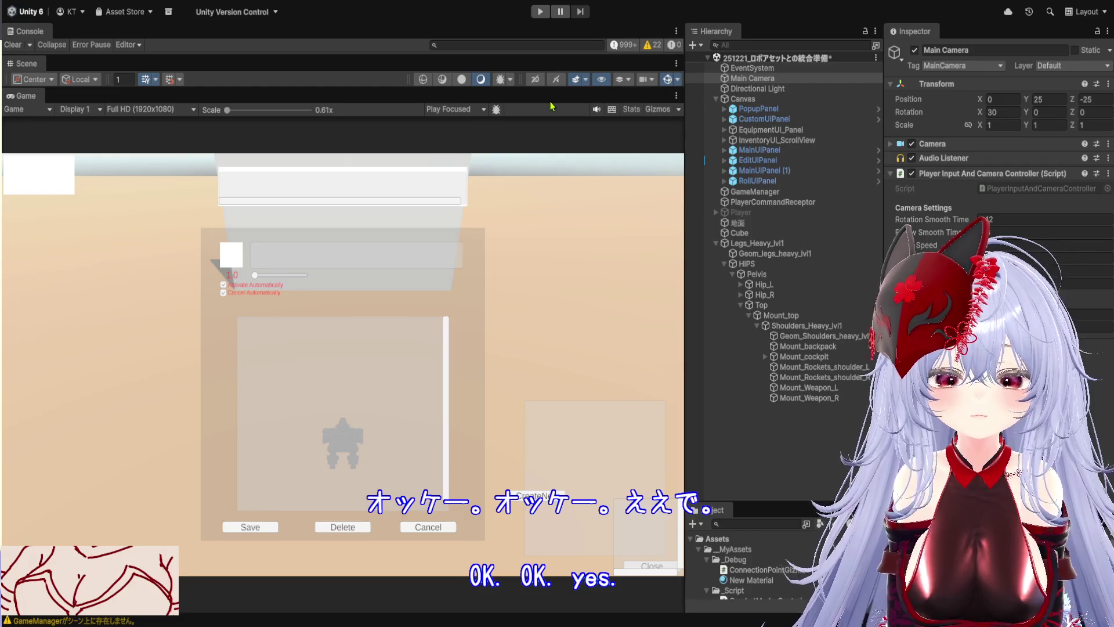
Reopen a small Scene view above the Game view and collapse Legs_Heavy_lvl1's HIPS bone tree.
{"action": "mouse_move", "coordinate": [551, 89]}
{"action": "left_mouse_down"}
{"action": "mouse_move", "coordinate": [571, 464]}
{"action": "mouse_move", "coordinate": [556, 180]}
{"action": "left_mouse_up"}
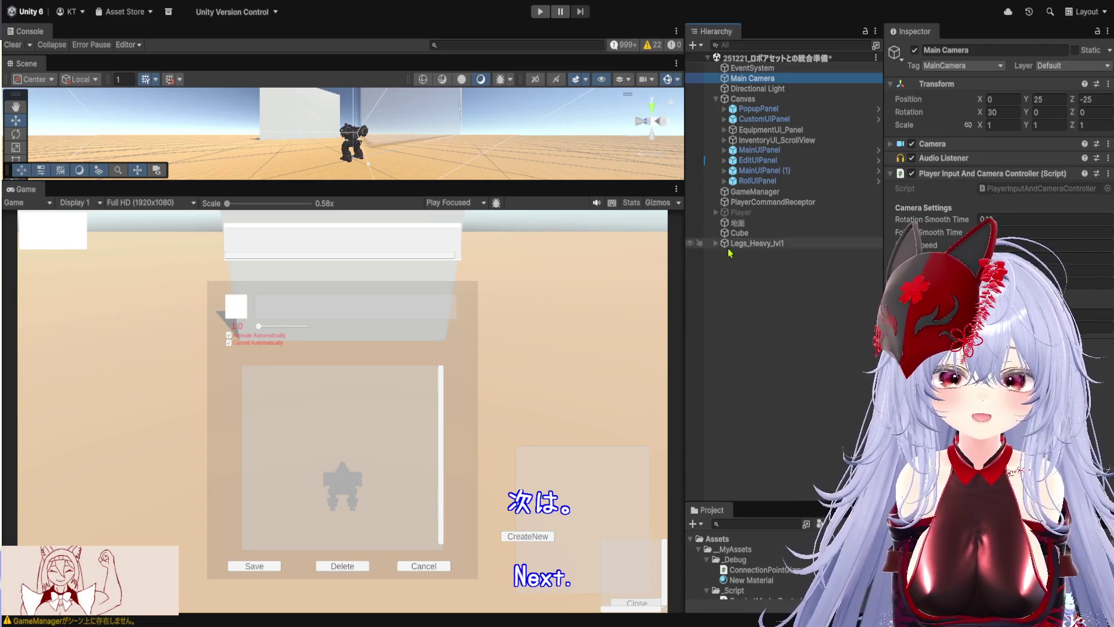
{"action": "left_click", "coordinate": [717, 245]}
{"action": "left_click", "coordinate": [724, 264]}
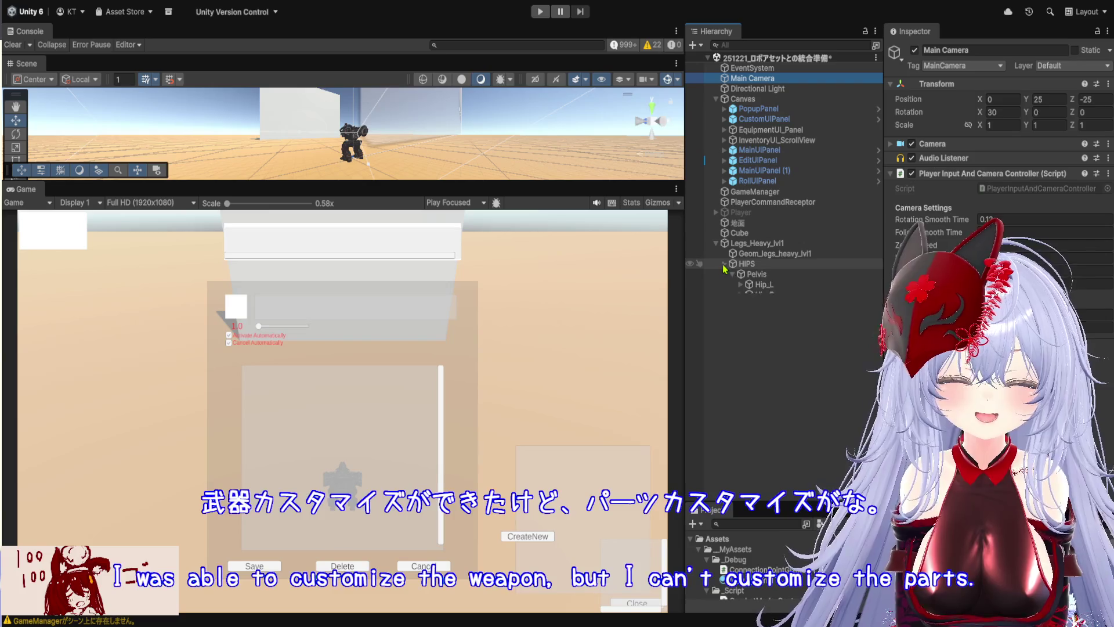
{"action": "left_click", "coordinate": [747, 264]}
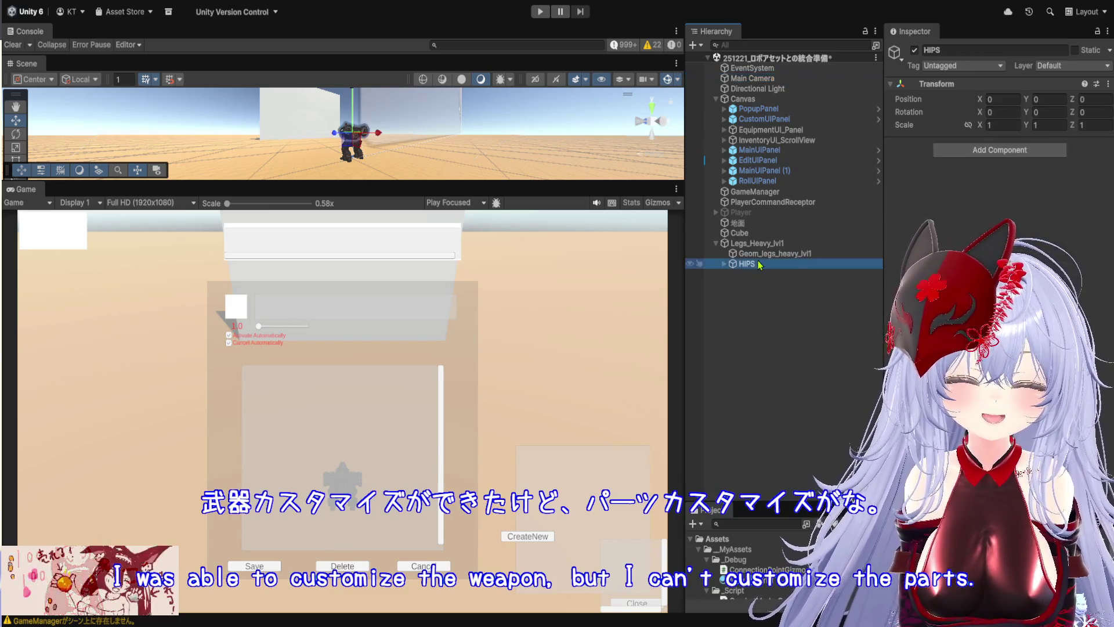
Widen the Hierarchy panel, inspect the deactivated Player object, and clear the selection.
{"action": "left_click_drag", "start_coordinate": [883, 243], "coordinate": [907, 242]}
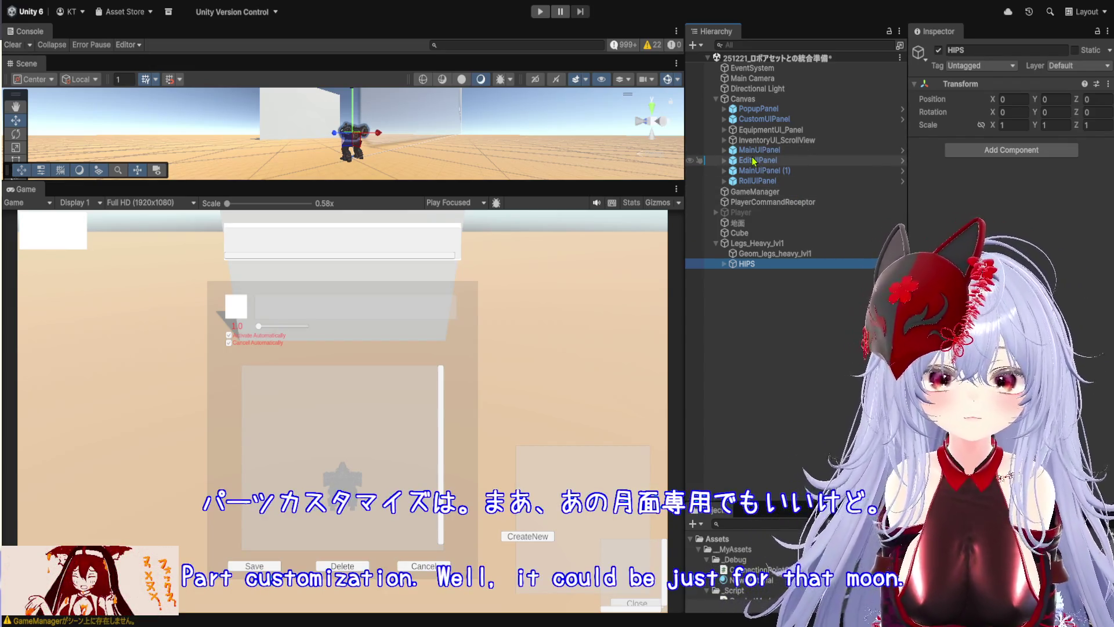
{"action": "left_click", "coordinate": [749, 212]}
{"action": "left_click", "coordinate": [754, 264]}
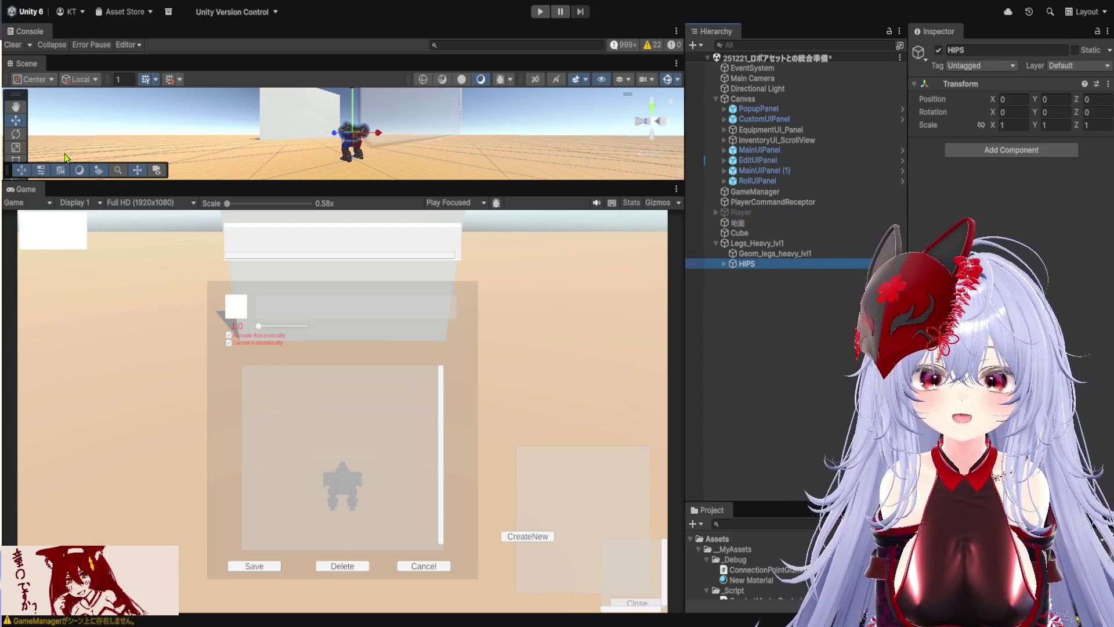
{"action": "left_click", "coordinate": [841, 363]}
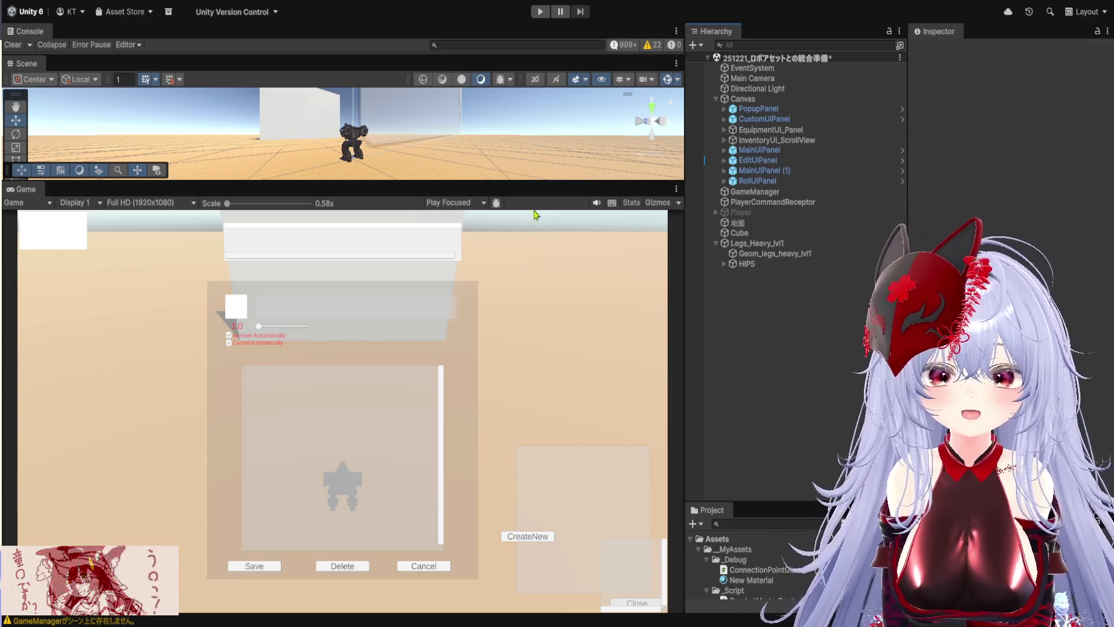
Enlarge the Scene view over the Game view and make the Project panel taller.
{"action": "left_click_drag", "start_coordinate": [542, 182], "coordinate": [554, 373]}
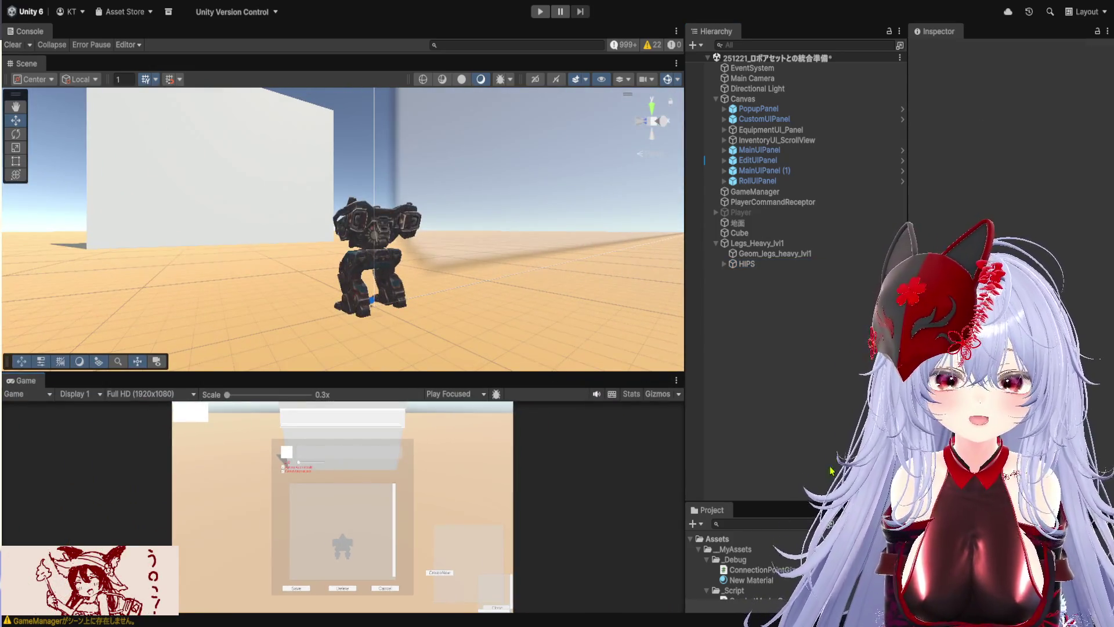
{"action": "left_click_drag", "start_coordinate": [811, 503], "coordinate": [811, 317]}
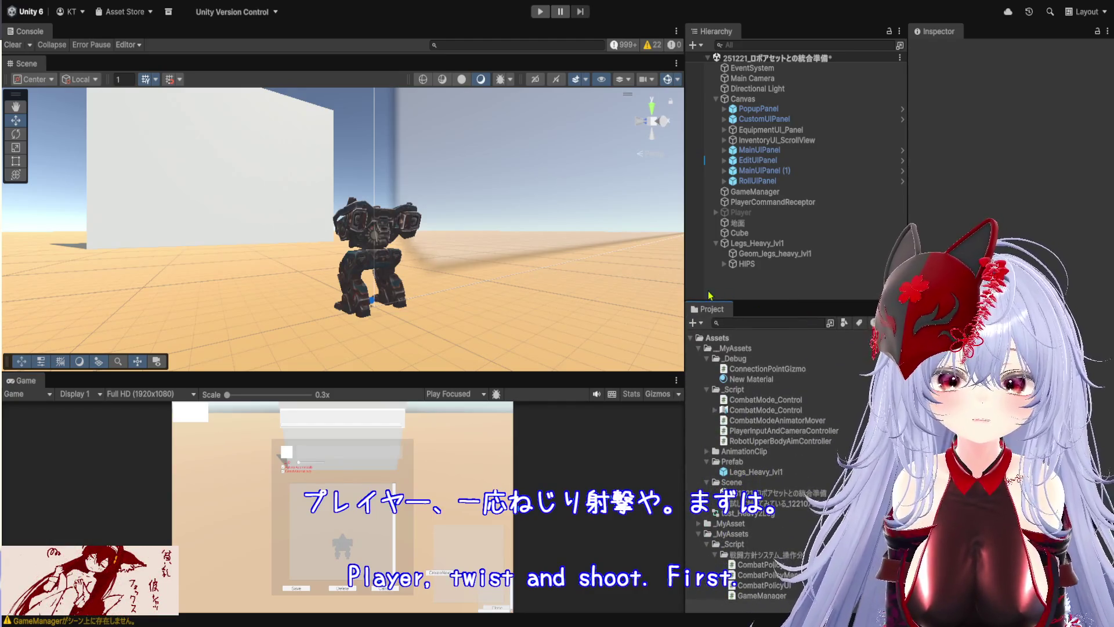
{"action": "left_click", "coordinate": [683, 296]}
{"action": "mouse_move", "coordinate": [683, 296]}
{"action": "left_mouse_down"}
{"action": "mouse_move", "coordinate": [563, 289]}
{"action": "mouse_move", "coordinate": [748, 290]}
{"action": "mouse_move", "coordinate": [726, 290]}
{"action": "left_mouse_up"}
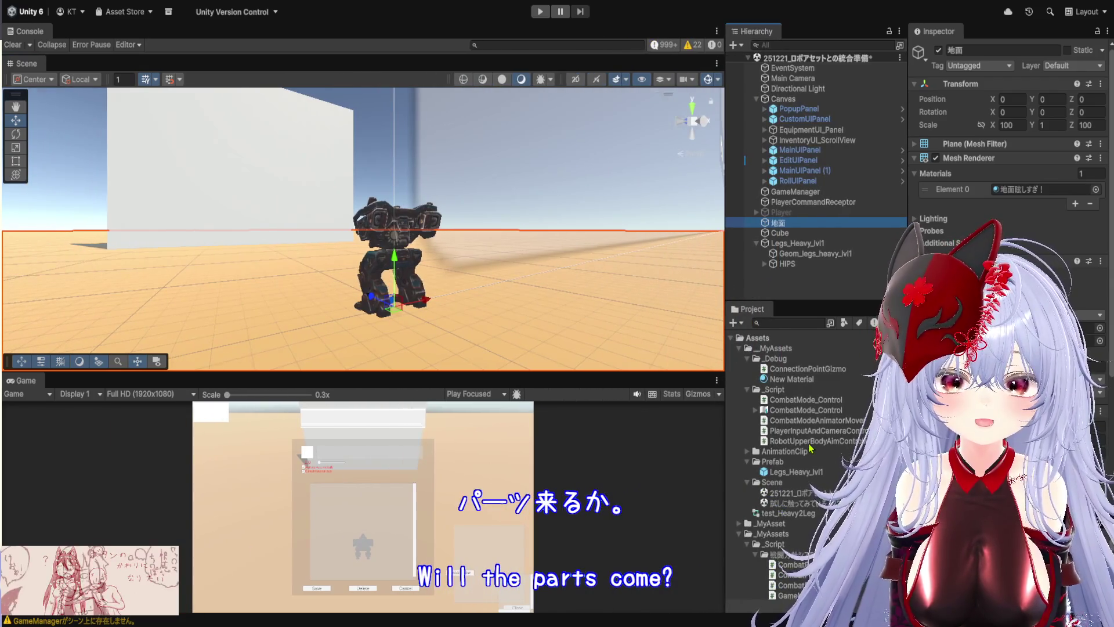
{"action": "scroll", "coordinate": [815, 452], "scroll_direction": "down", "scroll_amount": 3}
{"action": "scroll", "coordinate": [814, 453], "scroll_direction": "up", "scroll_amount": 4}
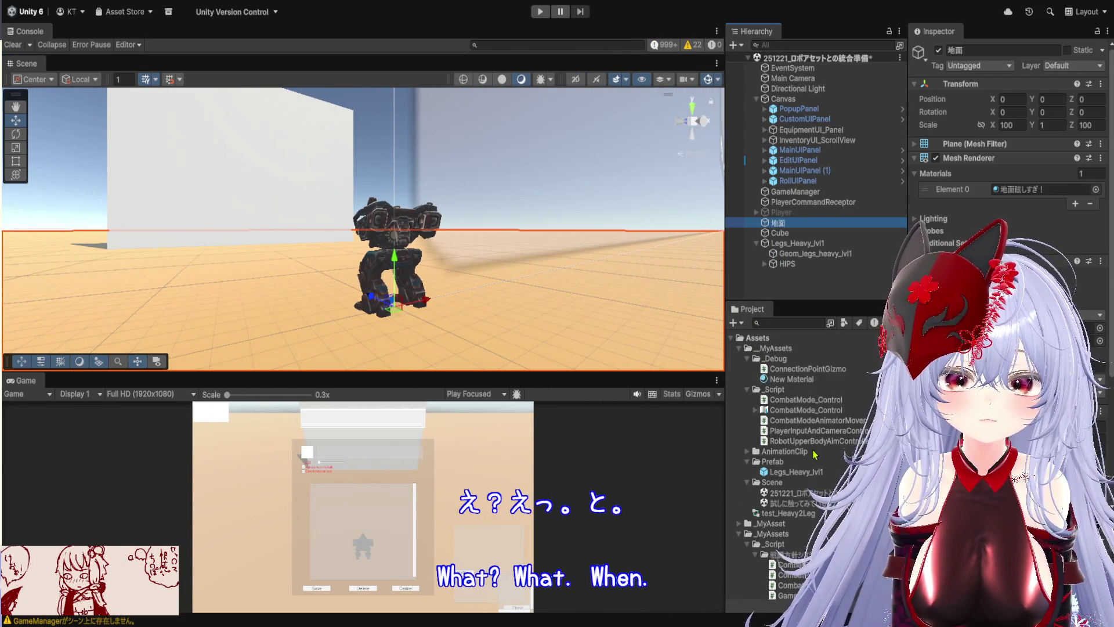
{"action": "scroll", "coordinate": [830, 449], "scroll_direction": "down", "scroll_amount": 3}
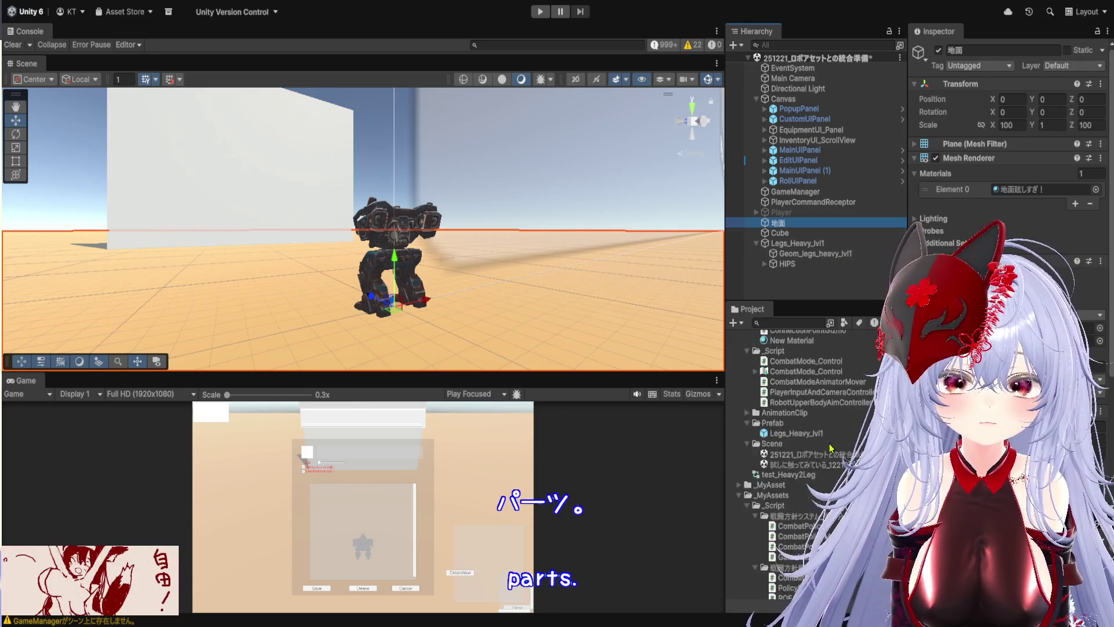
Select the Legs_Heavy_lvl1 prefab, collapse Materials, and expand Mech_Constructor_Heavy's Models folder.
{"action": "left_click", "coordinate": [818, 435]}
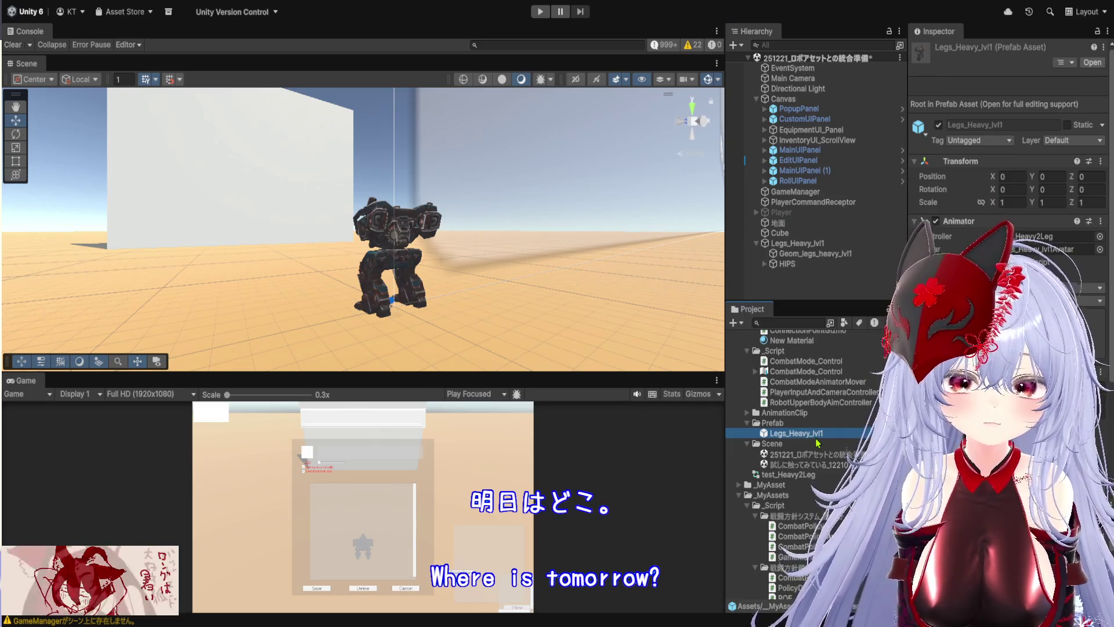
{"action": "scroll", "coordinate": [821, 452], "scroll_direction": "down", "scroll_amount": 10}
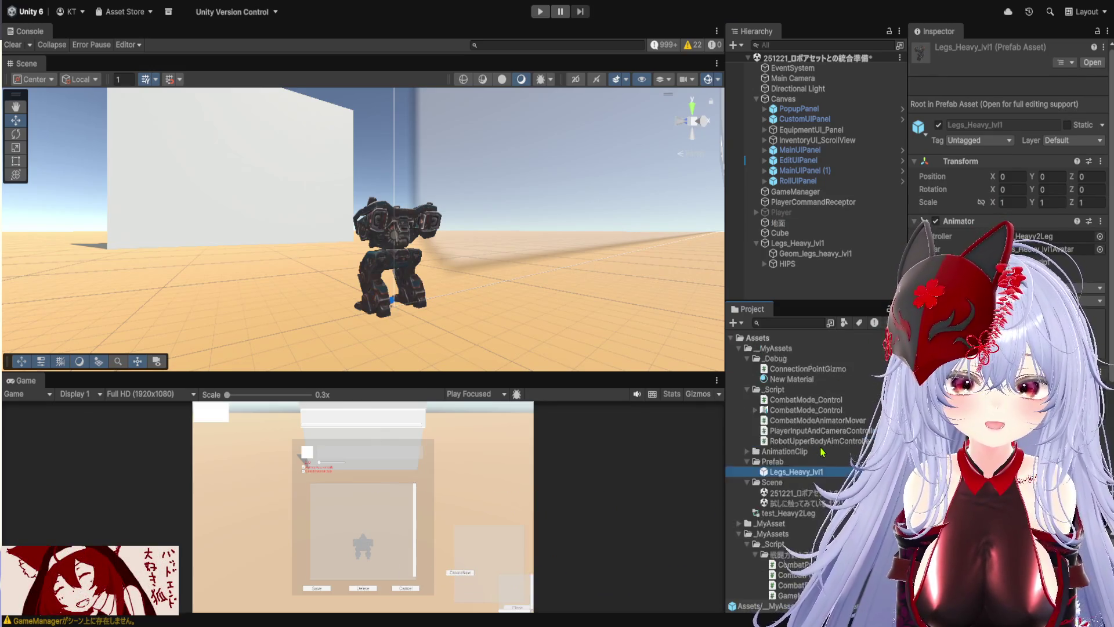
{"action": "scroll", "coordinate": [829, 457], "scroll_direction": "down", "scroll_amount": 6}
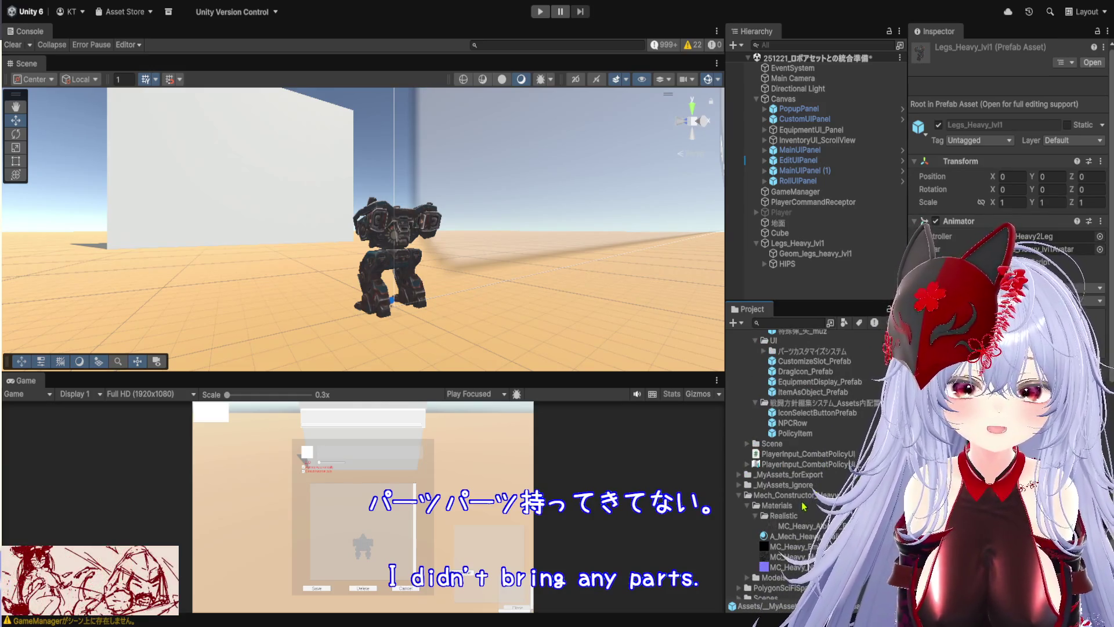
{"action": "scroll", "coordinate": [836, 505], "scroll_direction": "down", "scroll_amount": 3}
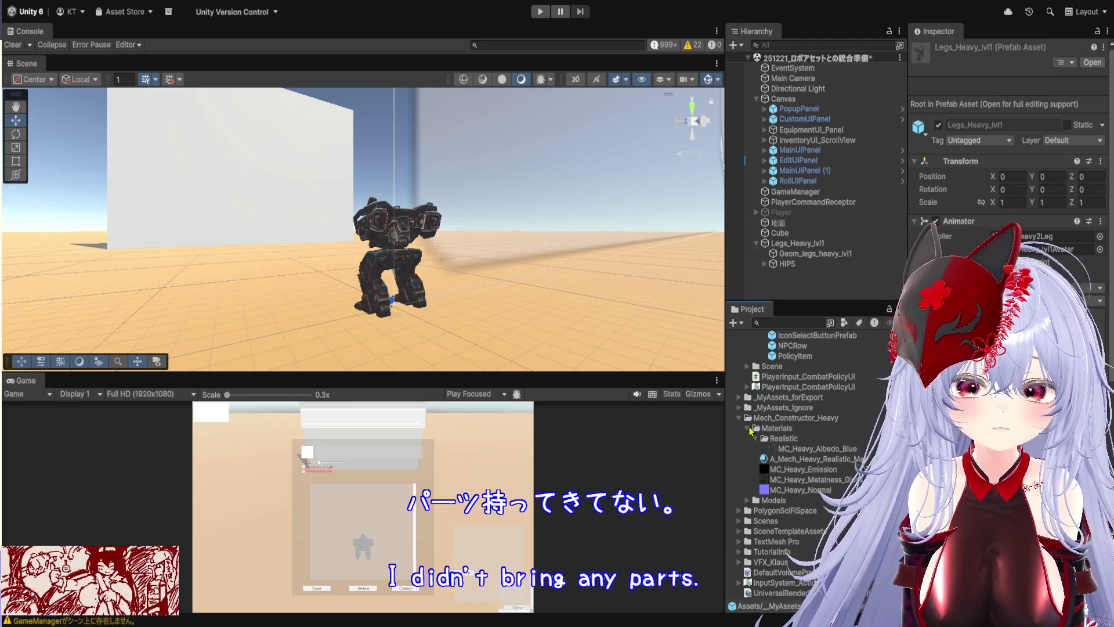
{"action": "left_click", "coordinate": [755, 439]}
{"action": "left_click", "coordinate": [748, 501]}
{"action": "left_click", "coordinate": [748, 481]}
Collapse both _MyAssets folders in the Project tree.
{"action": "scroll", "coordinate": [810, 492], "scroll_direction": "down", "scroll_amount": 2}
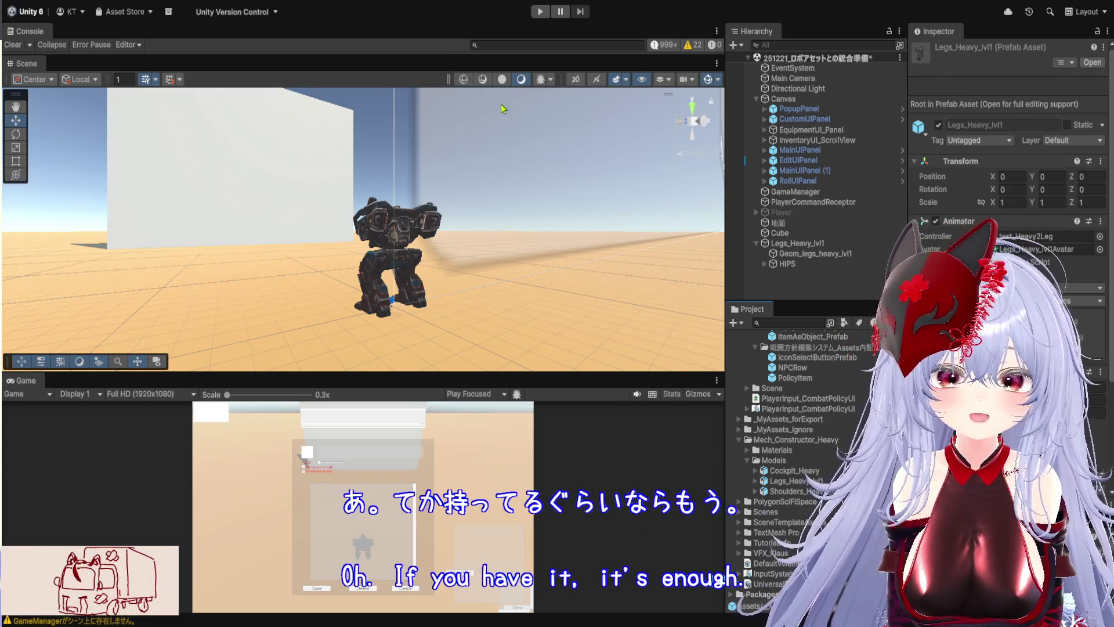
{"action": "scroll", "coordinate": [820, 463], "scroll_direction": "up", "scroll_amount": 5}
{"action": "scroll", "coordinate": [821, 462], "scroll_direction": "up", "scroll_amount": 10}
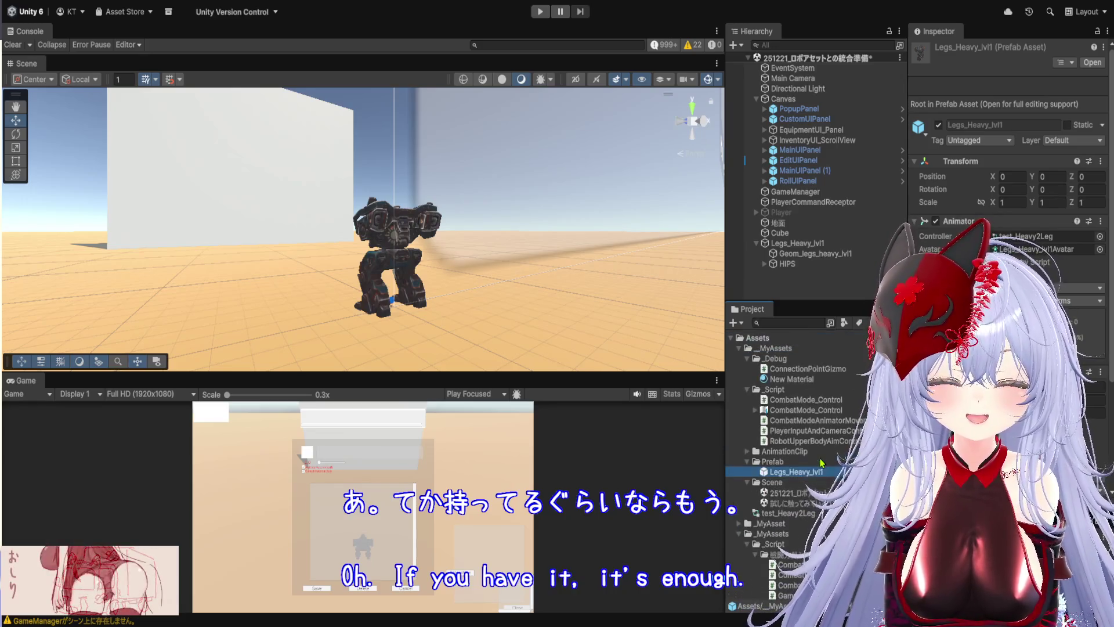
{"action": "left_click", "coordinate": [739, 348]}
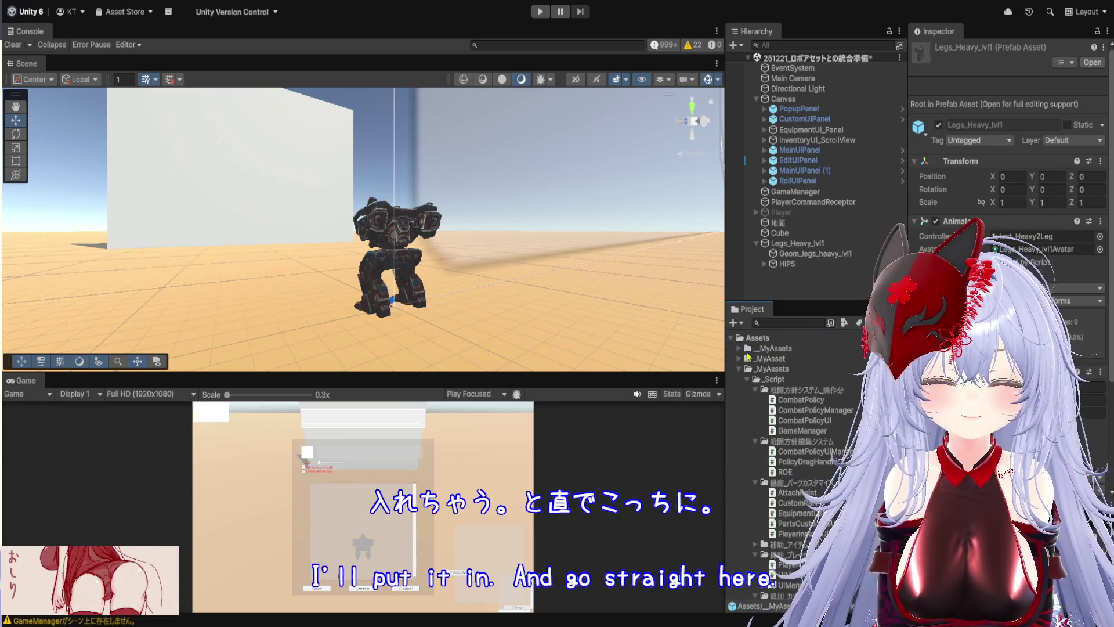
{"action": "left_click", "coordinate": [740, 369]}
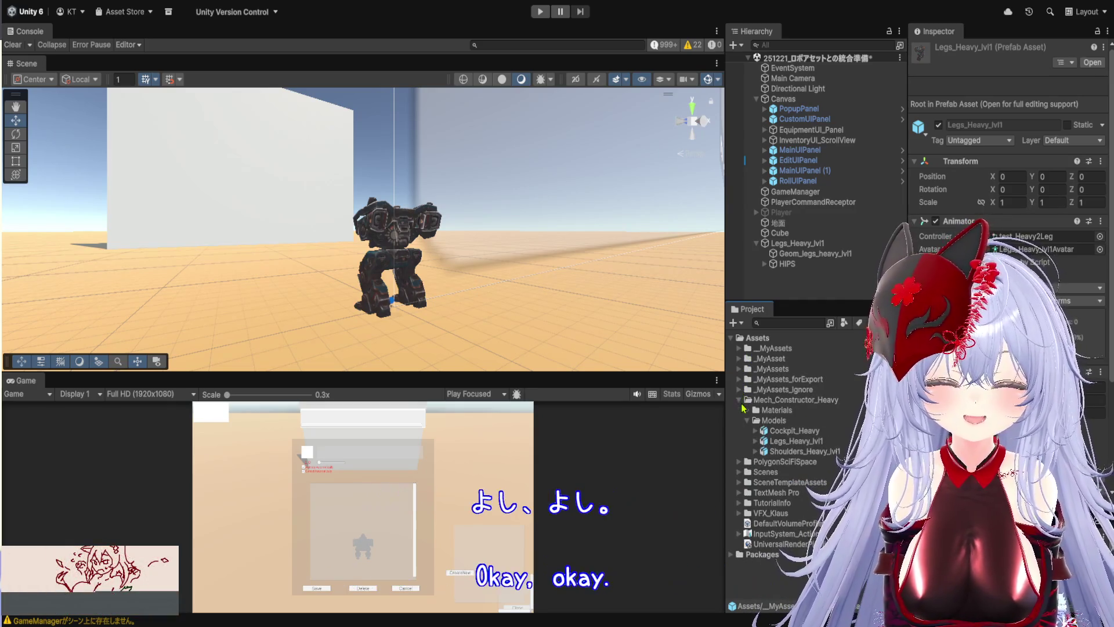
{"action": "left_click", "coordinate": [738, 400]}
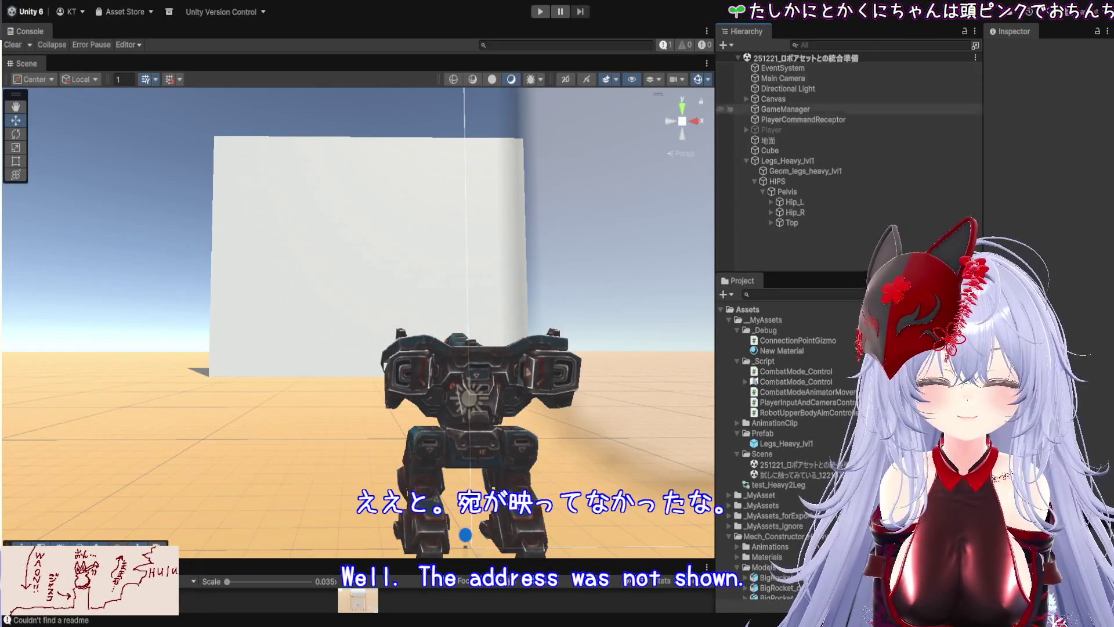
Collapse the Mech_Constructor_Heavy, _Debug and _Script folders in the Project tree.
{"action": "mouse_move", "coordinate": [482, 231]}
{"action": "left_mouse_down"}
{"action": "mouse_move", "coordinate": [360, 322]}
{"action": "mouse_move", "coordinate": [371, 325]}
{"action": "left_mouse_up"}
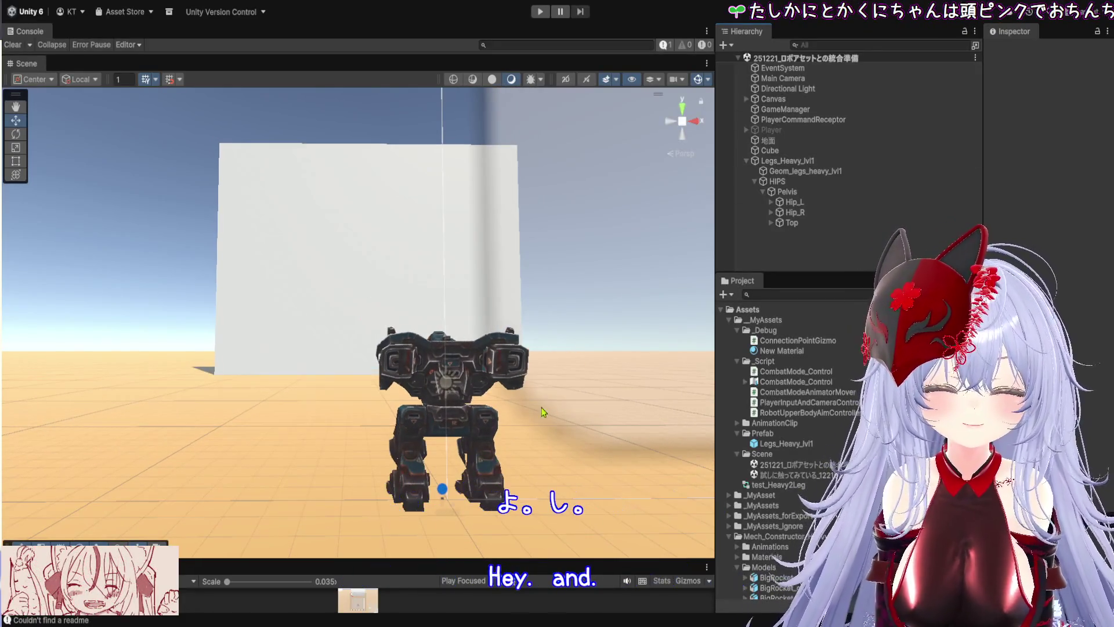
{"action": "left_click", "coordinate": [730, 321]}
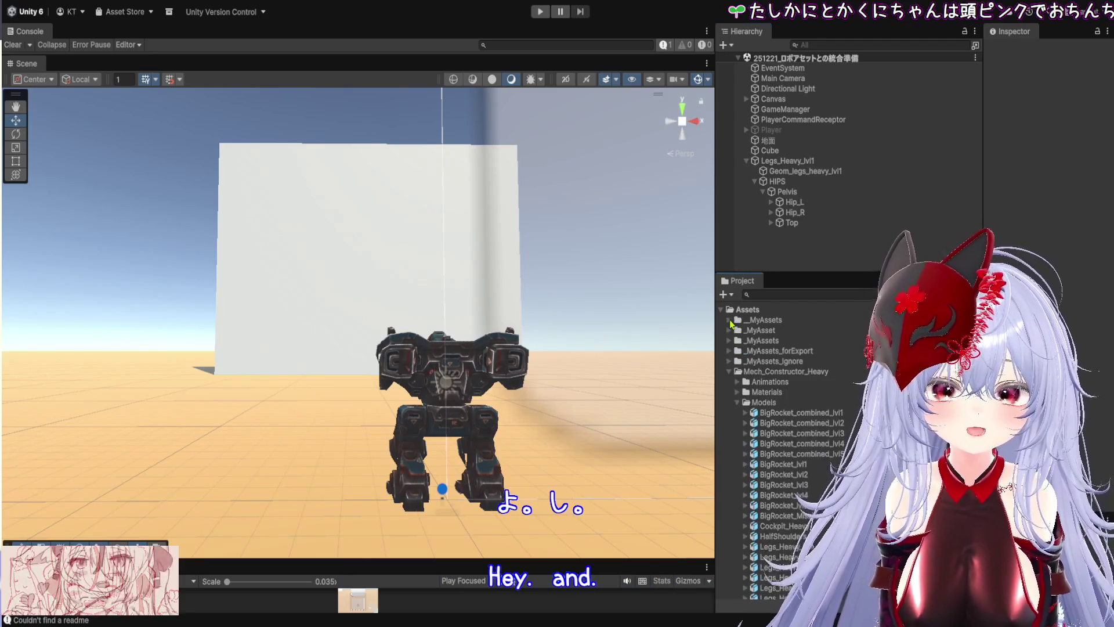
{"action": "left_click", "coordinate": [730, 372]}
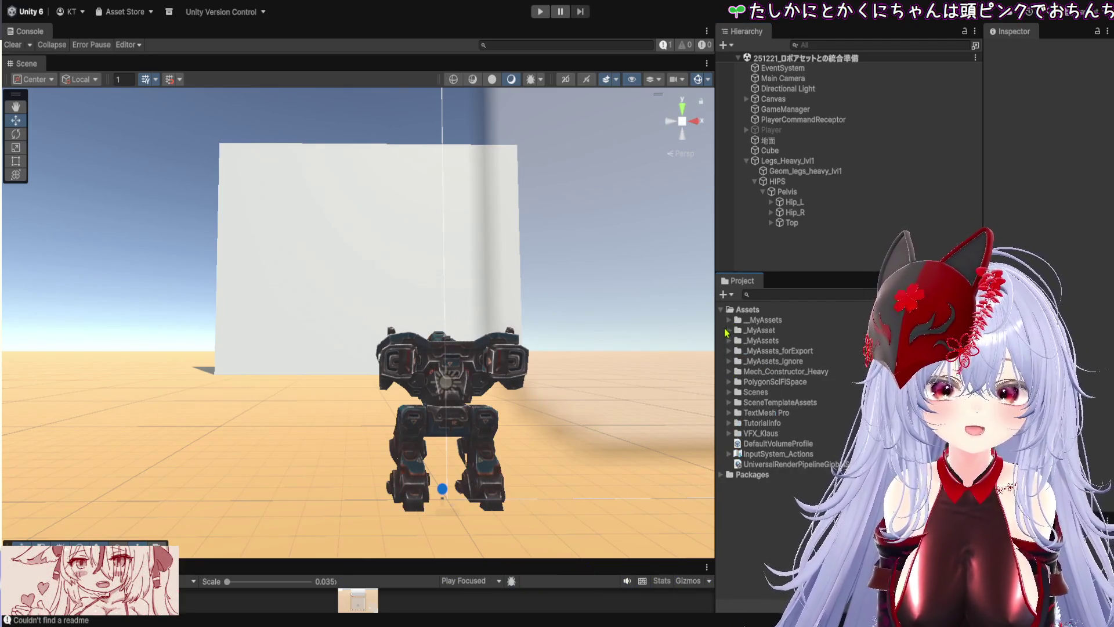
{"action": "left_click", "coordinate": [730, 321]}
{"action": "left_click", "coordinate": [737, 330]}
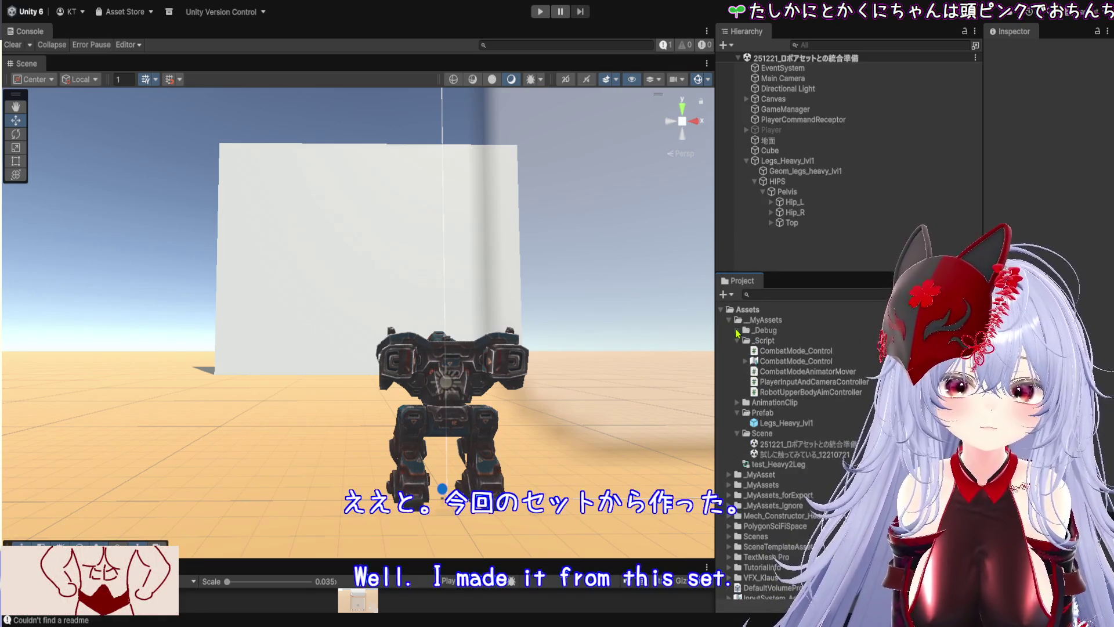
{"action": "left_click", "coordinate": [737, 341]}
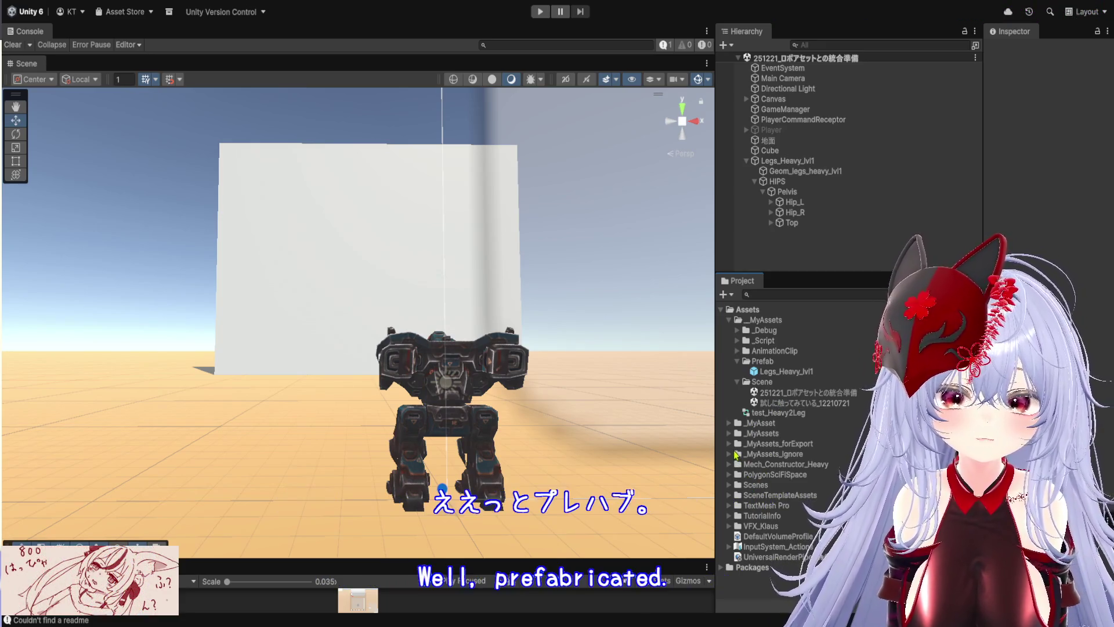
Expand the second _MyAssets folder, review its EquipmentParts gun prefabs, and select its Prefab folder.
{"action": "left_click", "coordinate": [731, 433]}
{"action": "scroll", "coordinate": [754, 436], "scroll_direction": "down", "scroll_amount": 5}
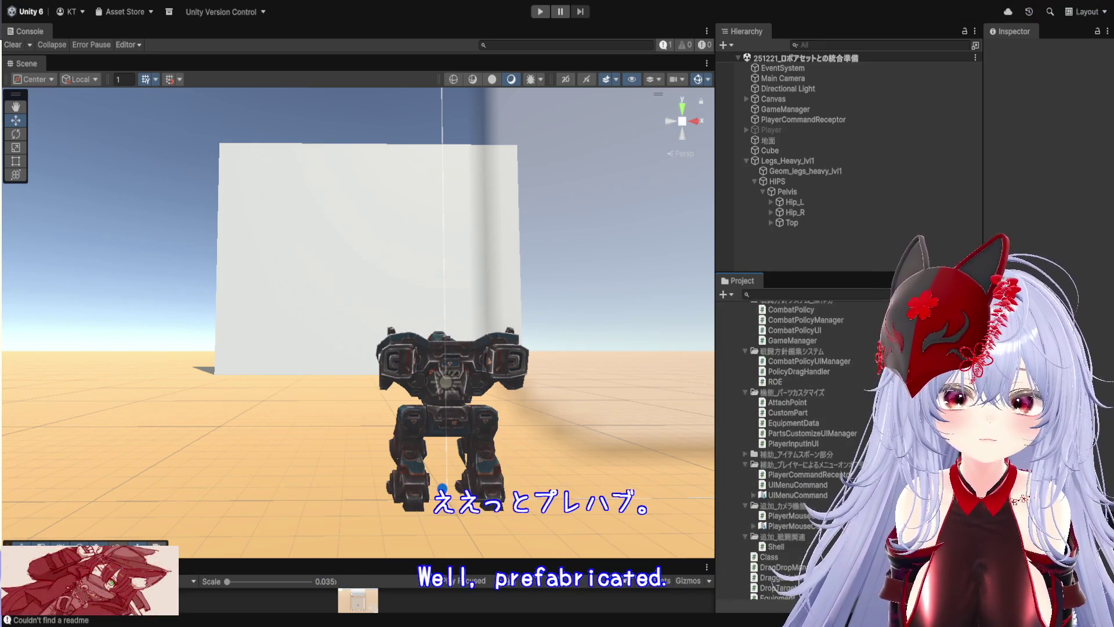
{"action": "scroll", "coordinate": [787, 481], "scroll_direction": "down", "scroll_amount": 5}
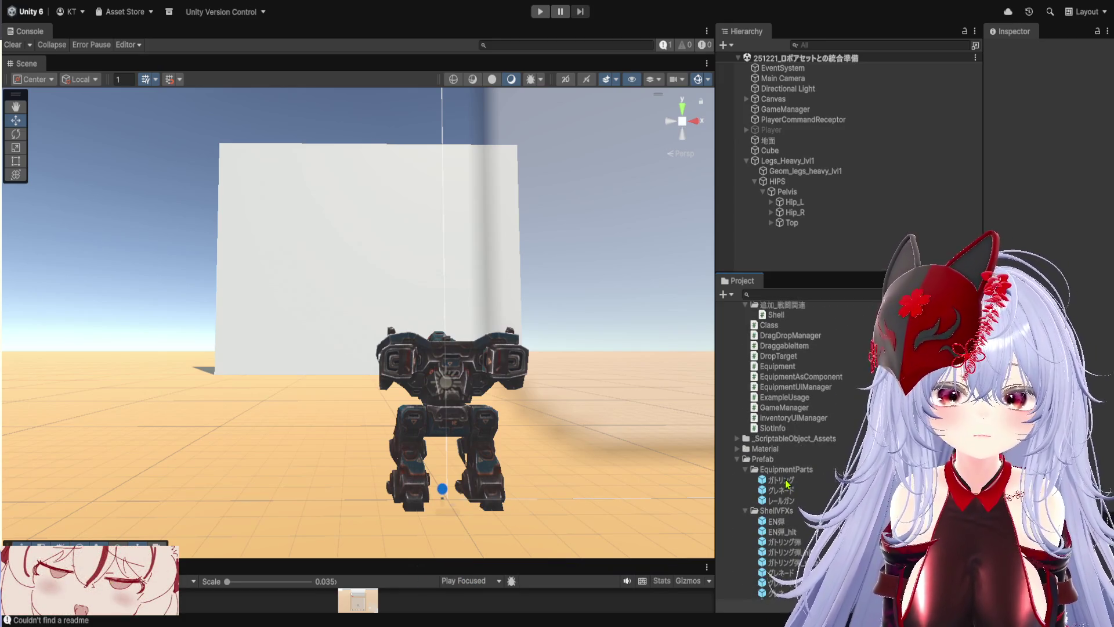
{"action": "scroll", "coordinate": [788, 481], "scroll_direction": "up", "scroll_amount": 10}
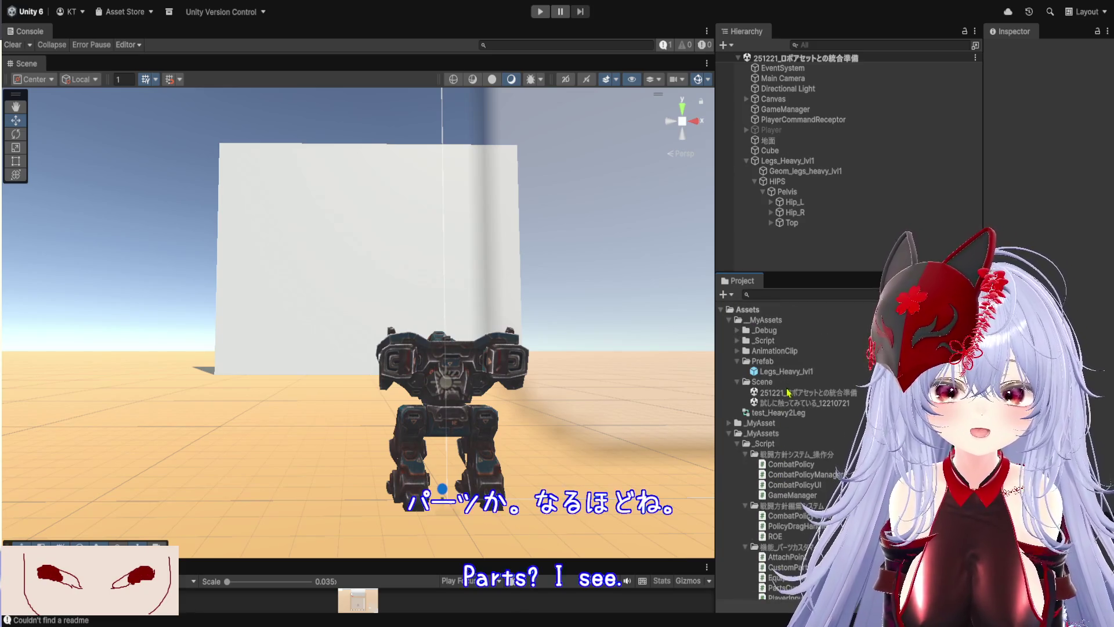
{"action": "left_click", "coordinate": [778, 363]}
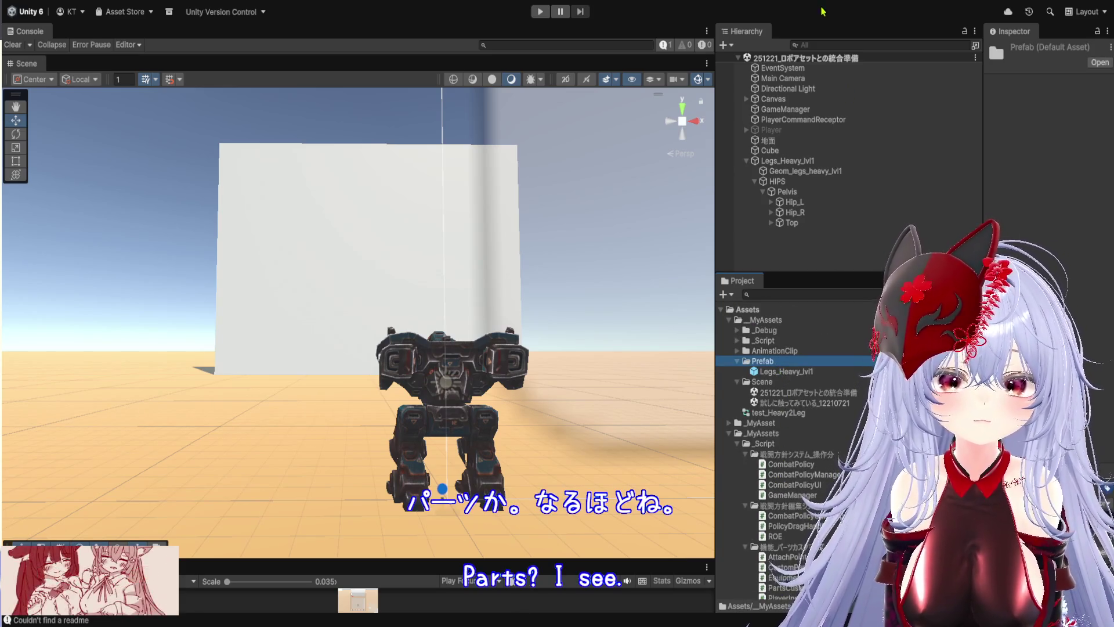
Create a new folder in Prefab with Ctrl+Shift+N and name it EquipmentParts.
{"action": "key", "text": "ctrl+shift+n"}
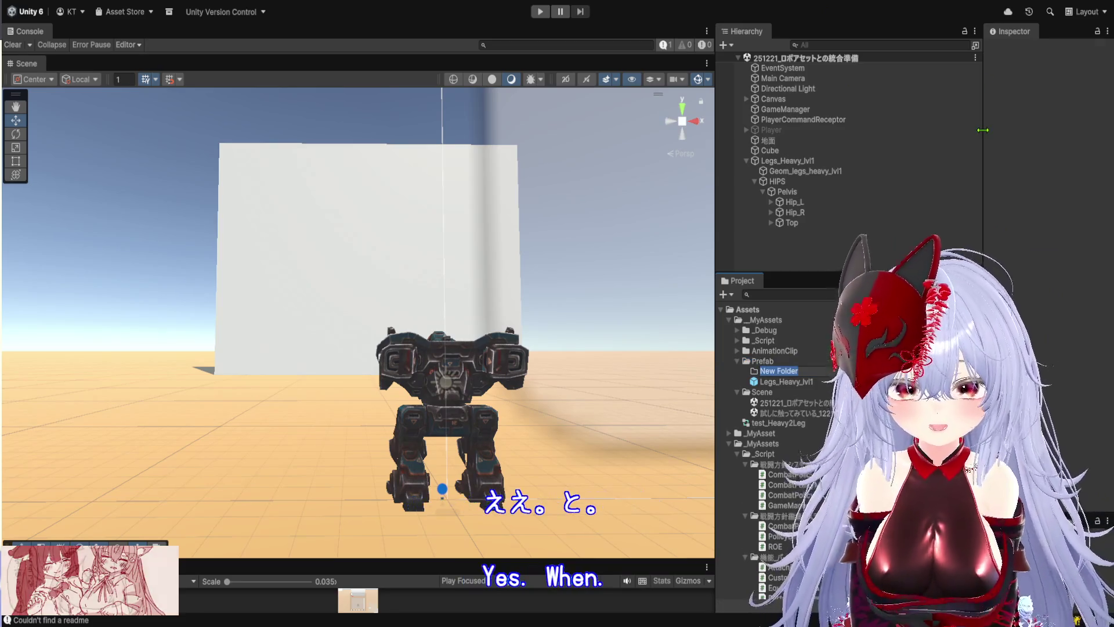
{"action": "type", "text": "E"}
{"action": "type", "text": "quip"}
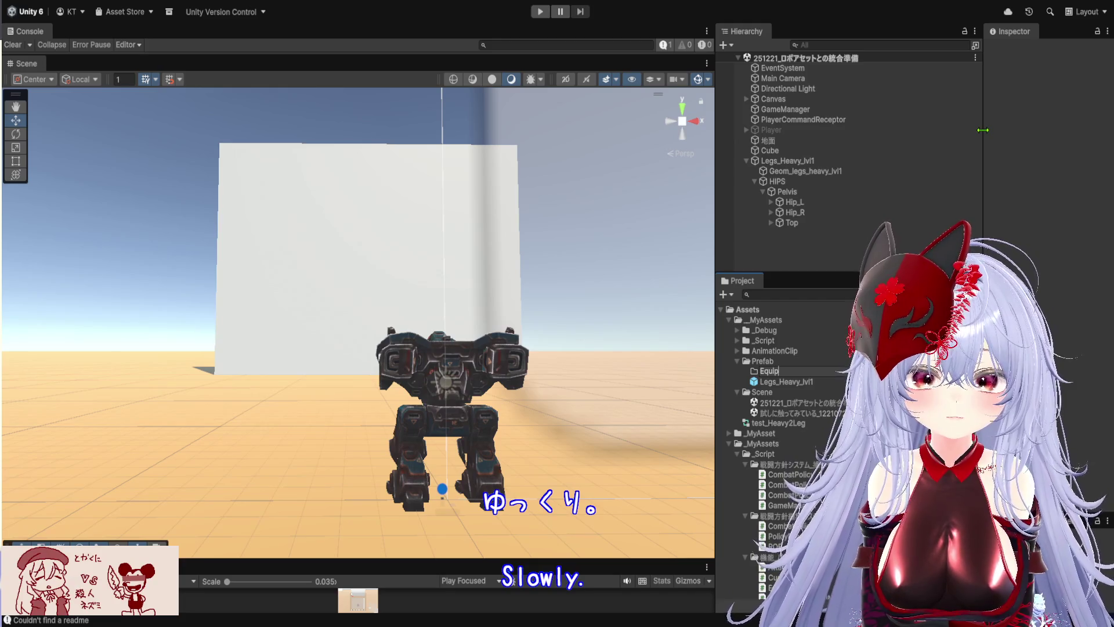
{"action": "type", "text": "tPa"}
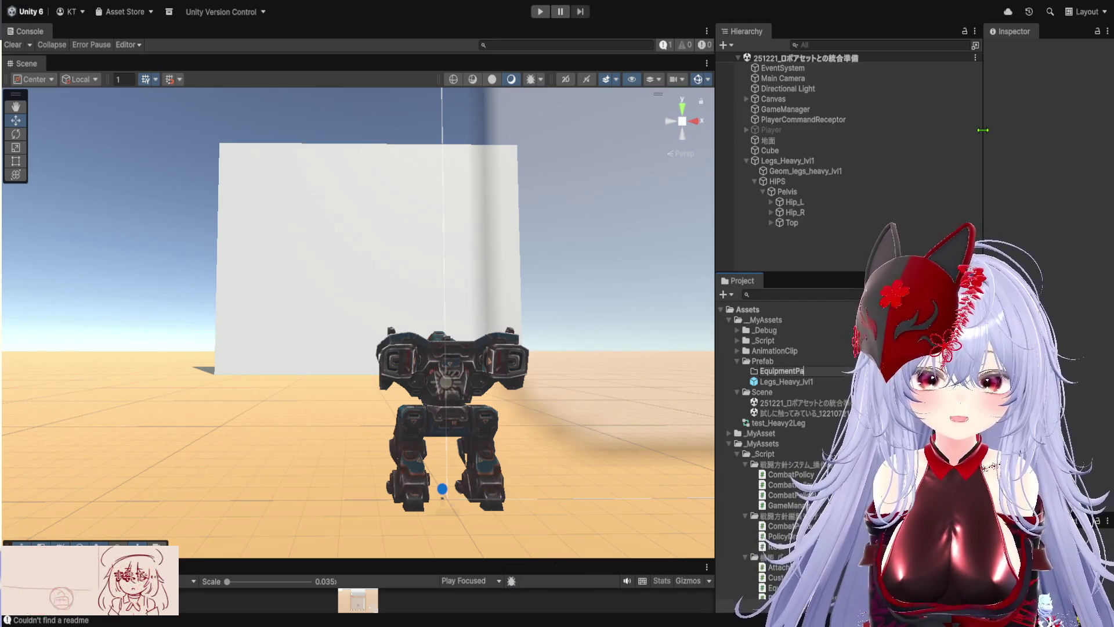
{"action": "key", "text": "Return"}
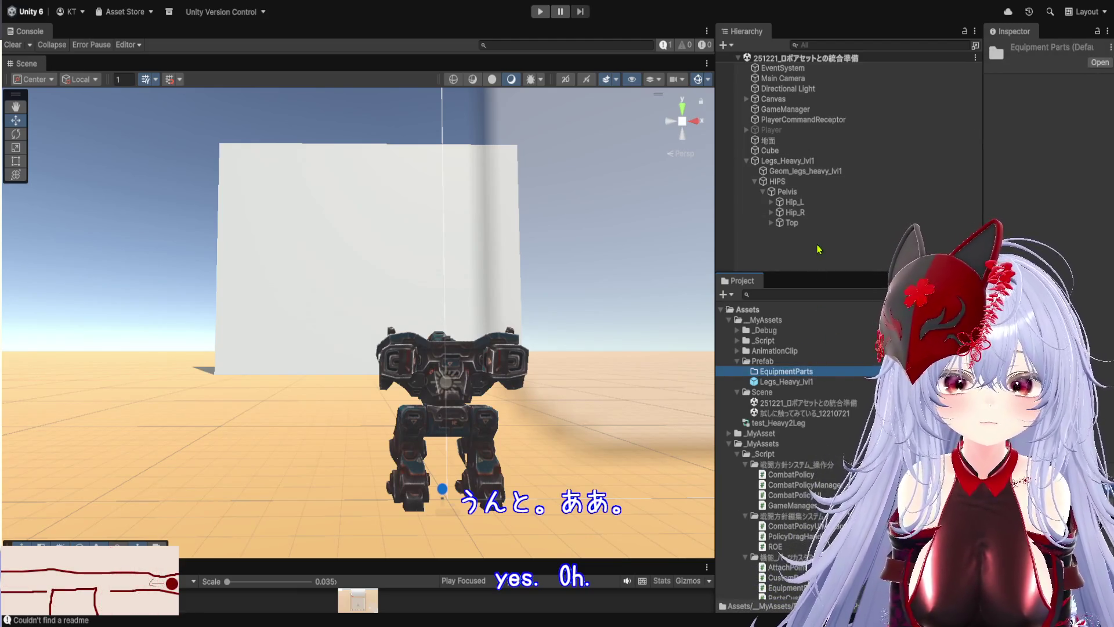
{"action": "scroll", "coordinate": [812, 489], "scroll_direction": "down", "scroll_amount": 15}
{"action": "scroll", "coordinate": [813, 489], "scroll_direction": "up", "scroll_amount": 15}
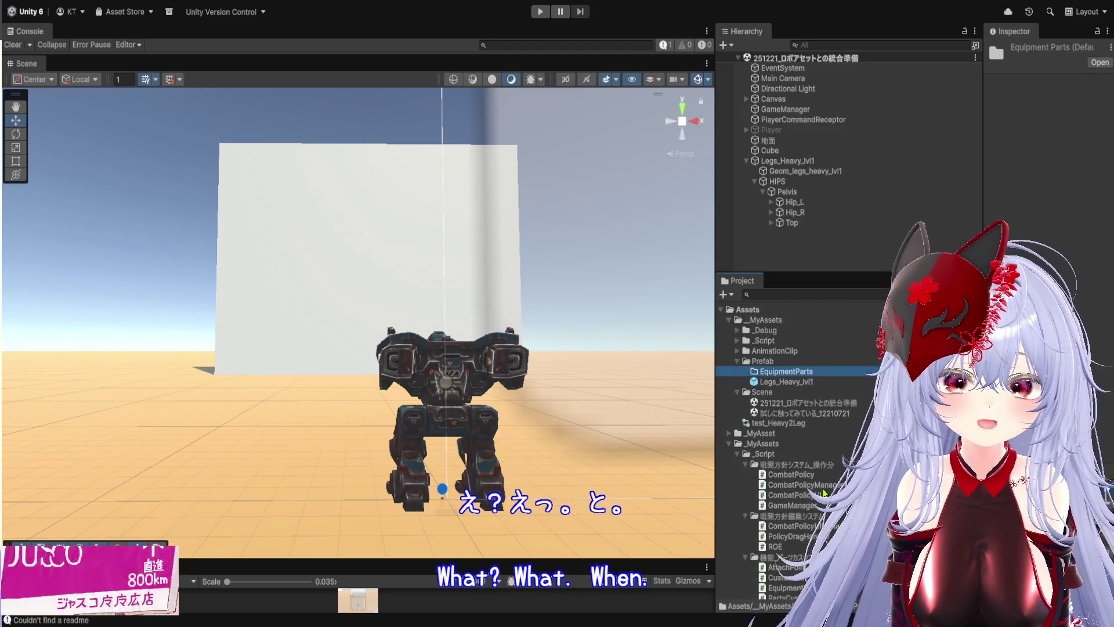
{"action": "scroll", "coordinate": [833, 401], "scroll_direction": "down", "scroll_amount": 10}
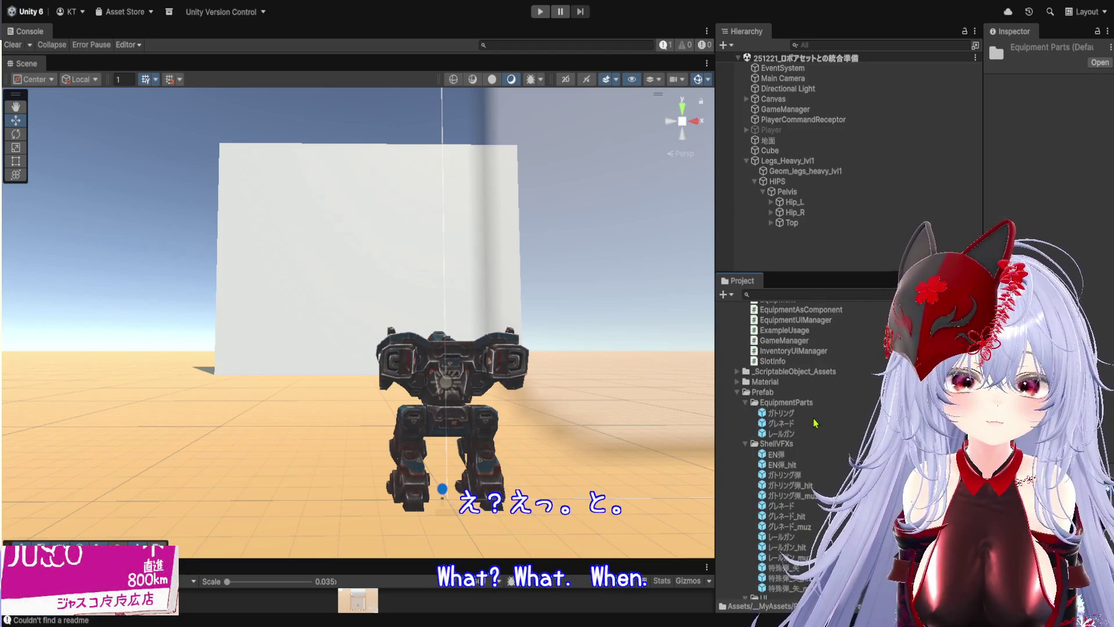